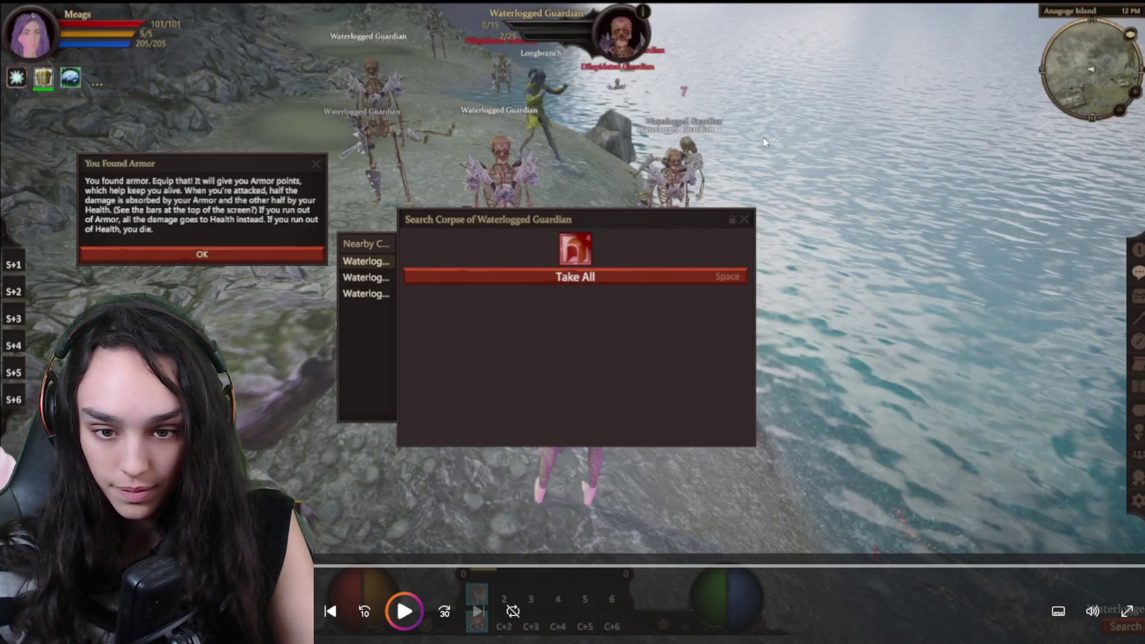
Step: Play the gameplay footage, skip ahead, and pause on the character at the hillside trail
key("space")
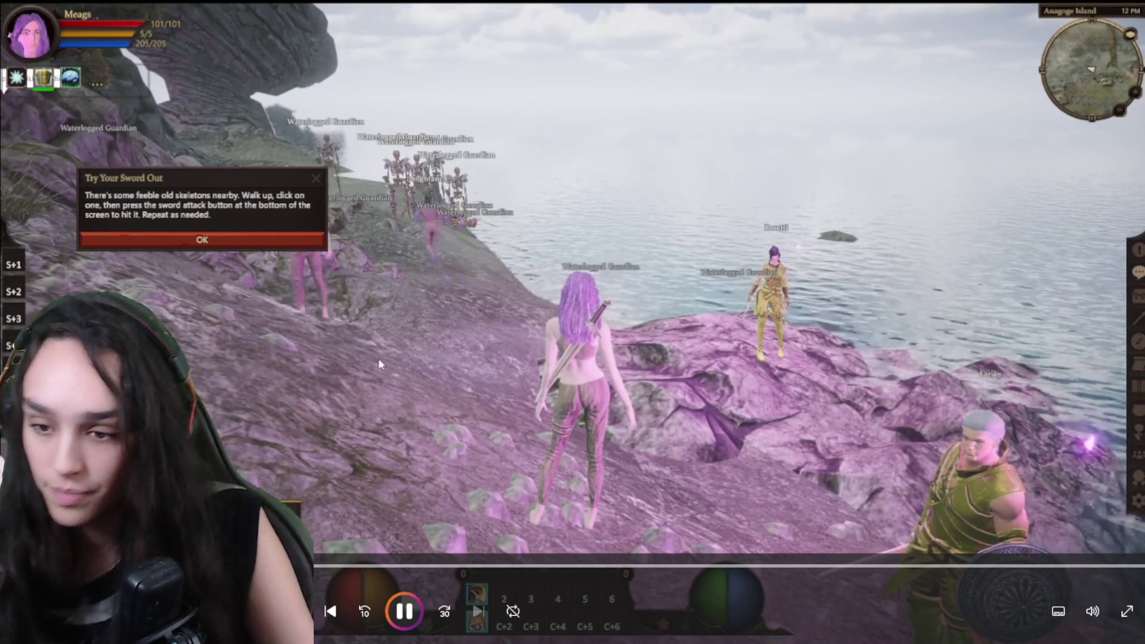
left_click(438, 613)
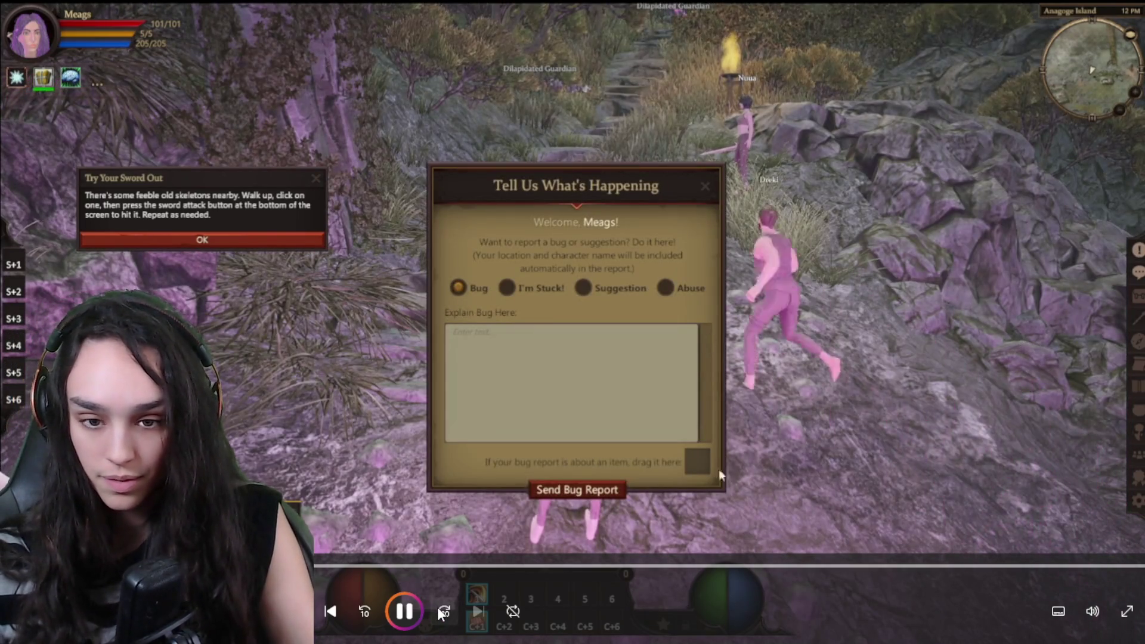
left_click(407, 612)
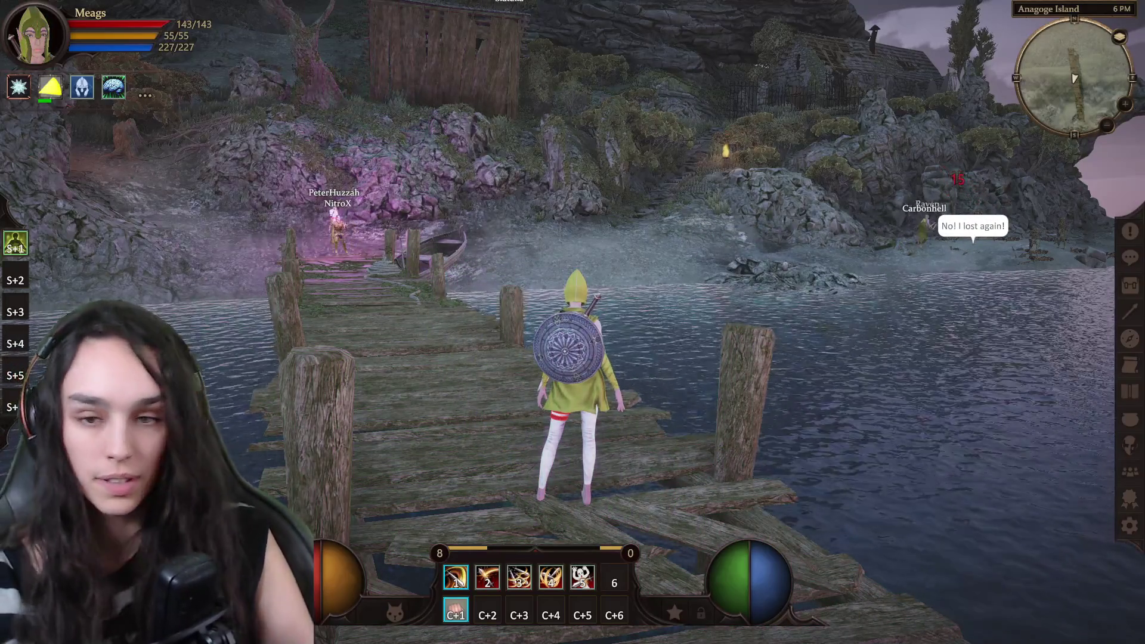
Step: Turn the character toward the sea, run along the dock, then face back toward the shore
key("d")
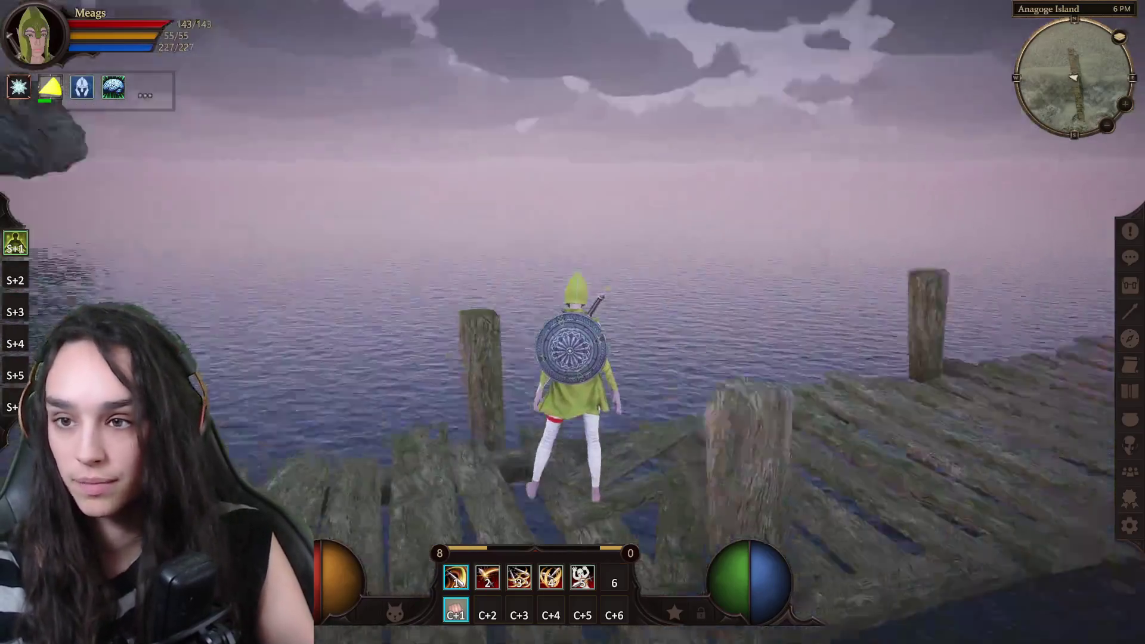
key("w")
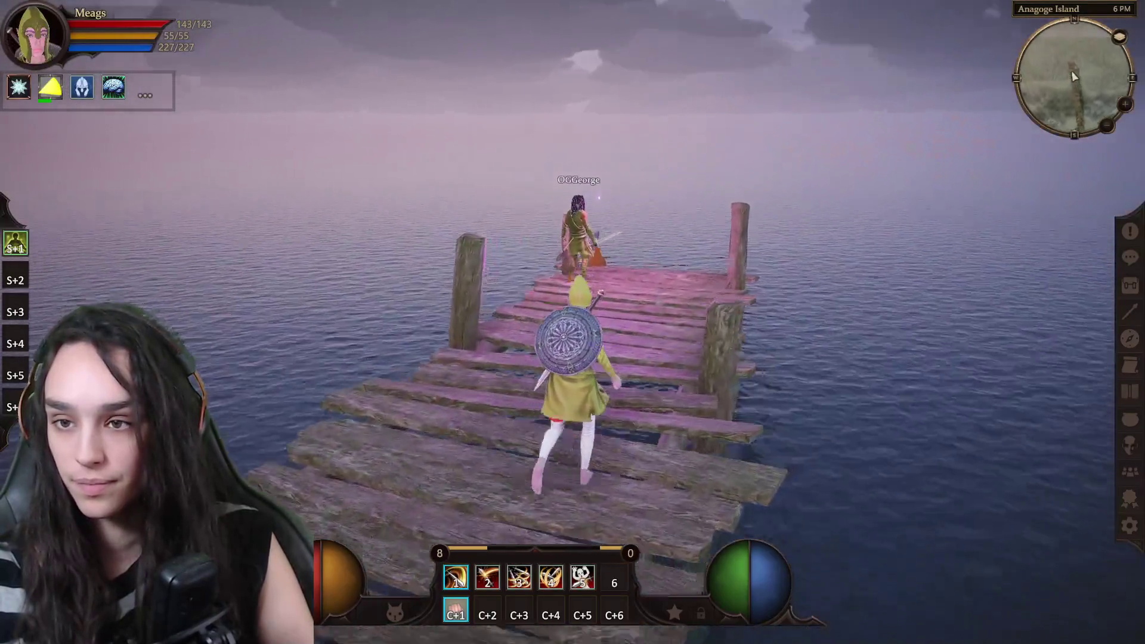
key("a")
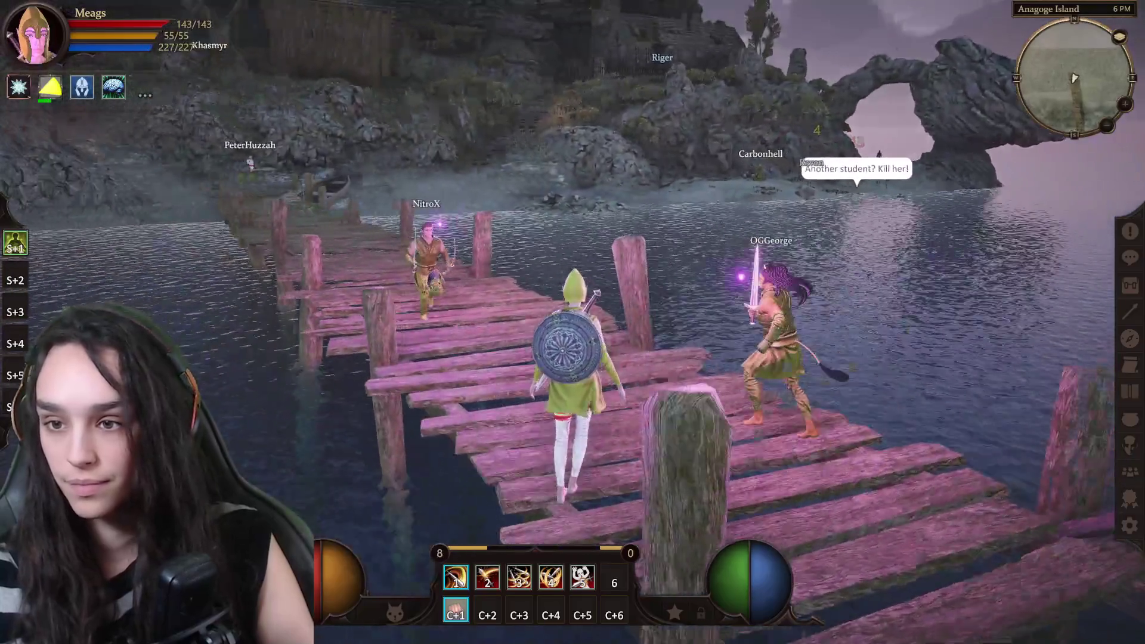
key("w")
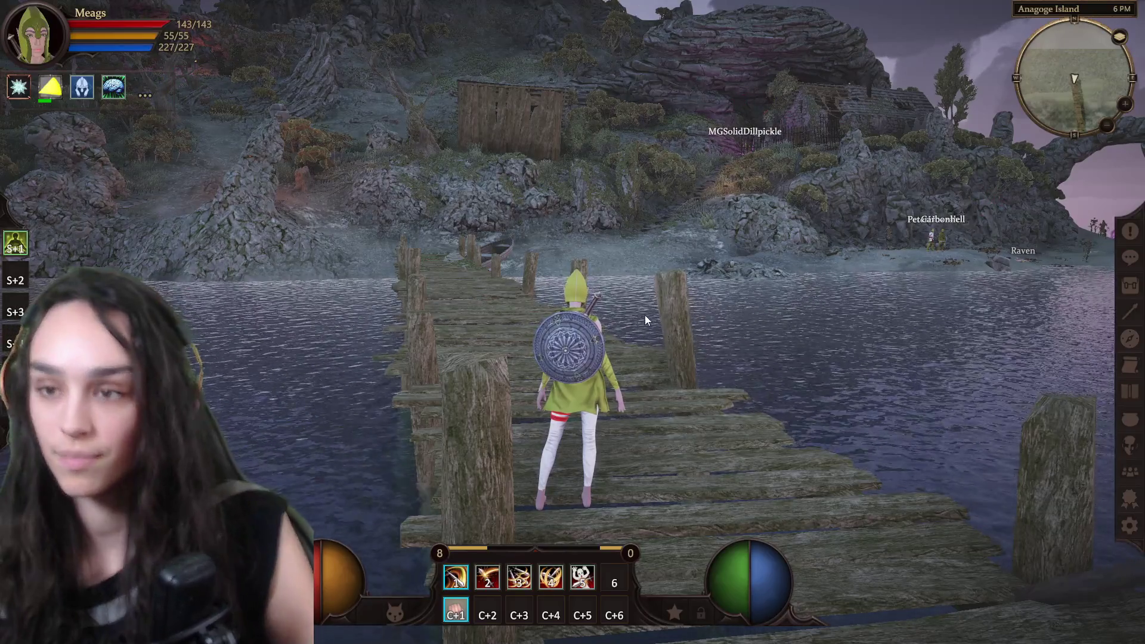
Step: Walk to the dock's end, head back past the boat and run down onto the rocky shore
key("w")
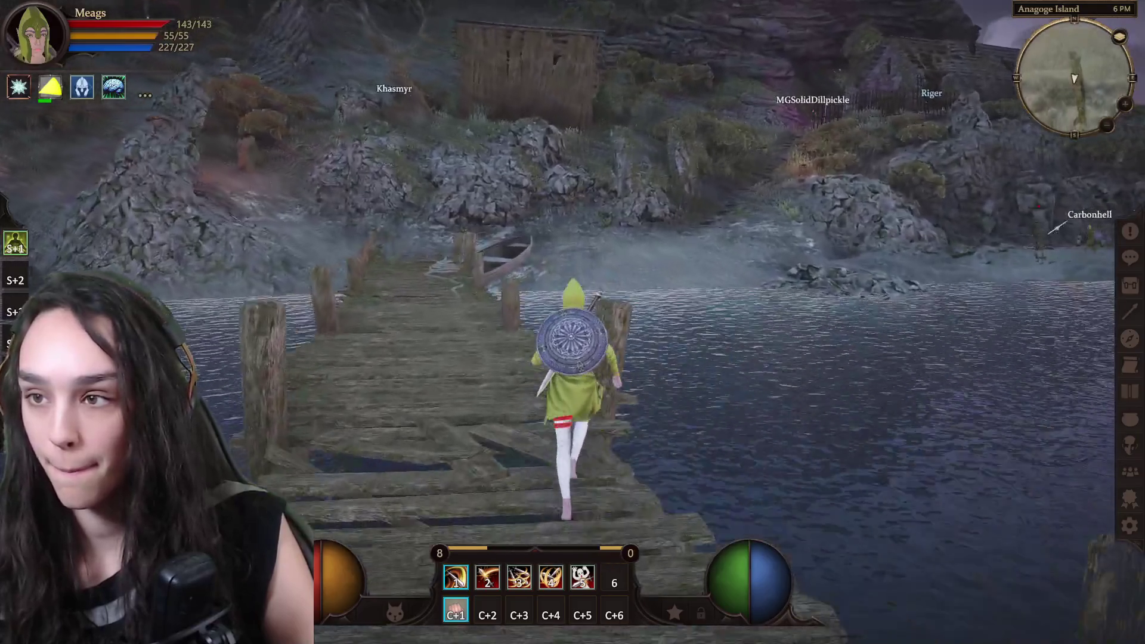
key("w")
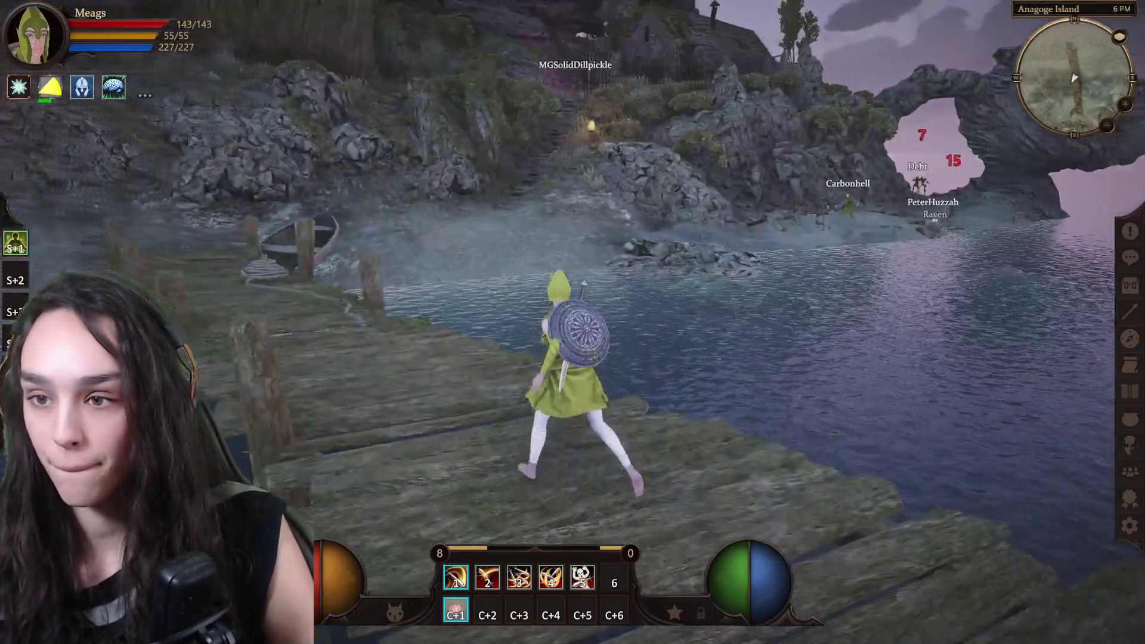
key("a")
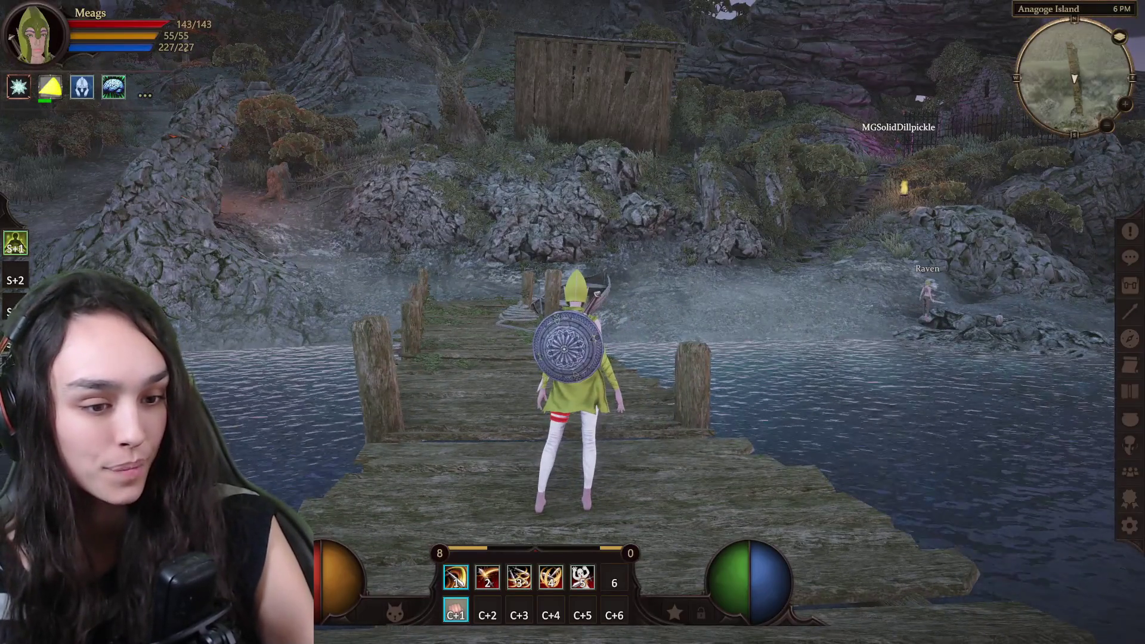
key("w")
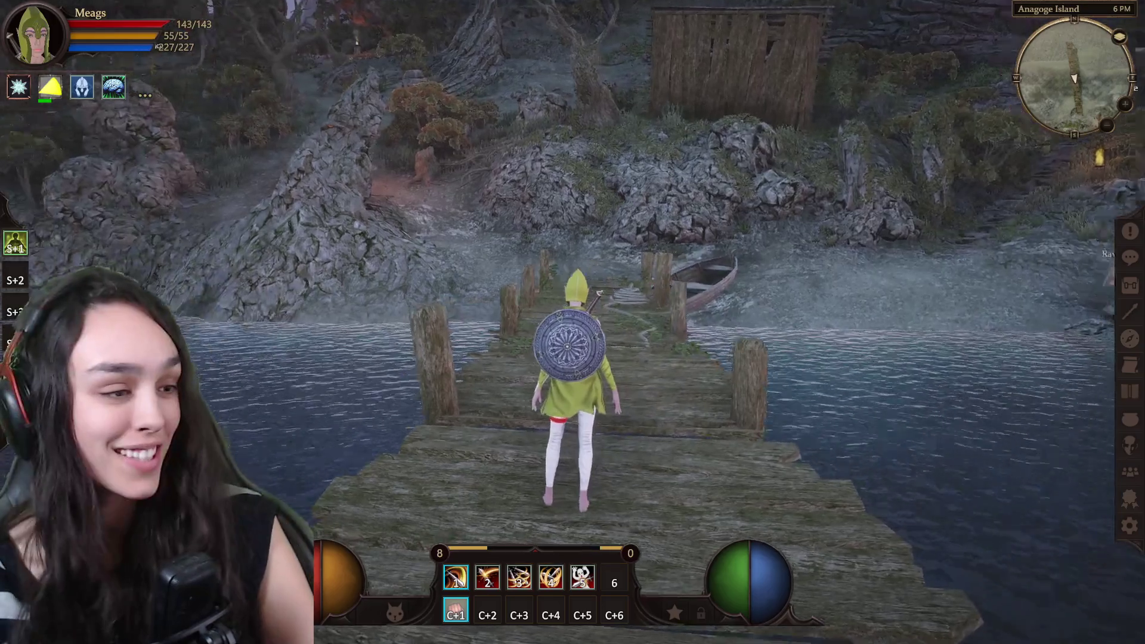
key("w")
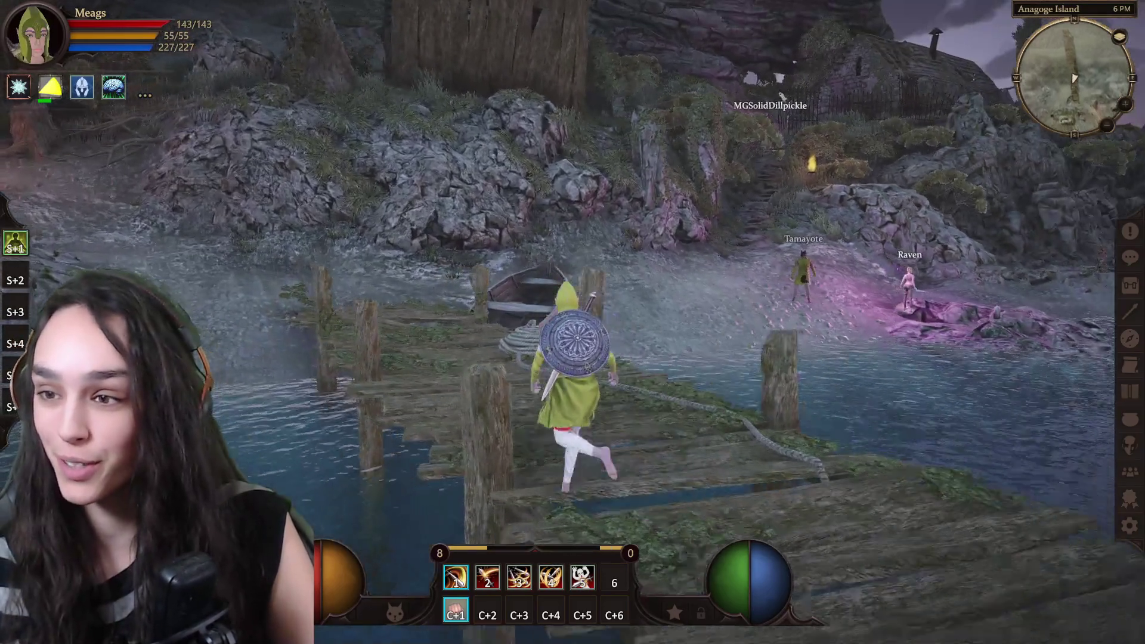
key("w")
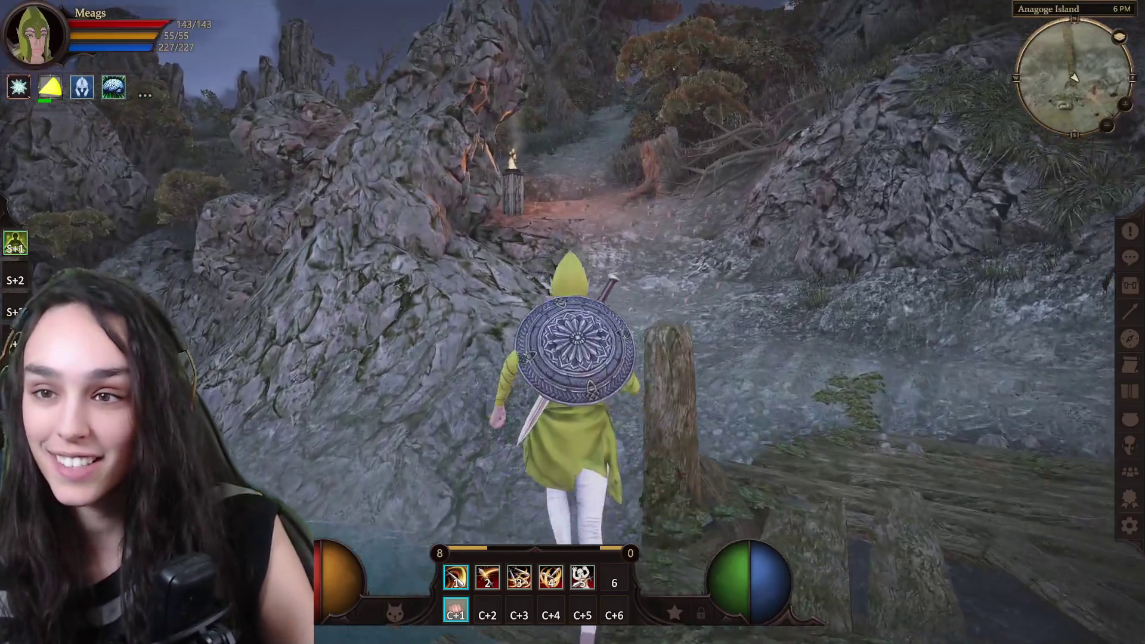
key("w")
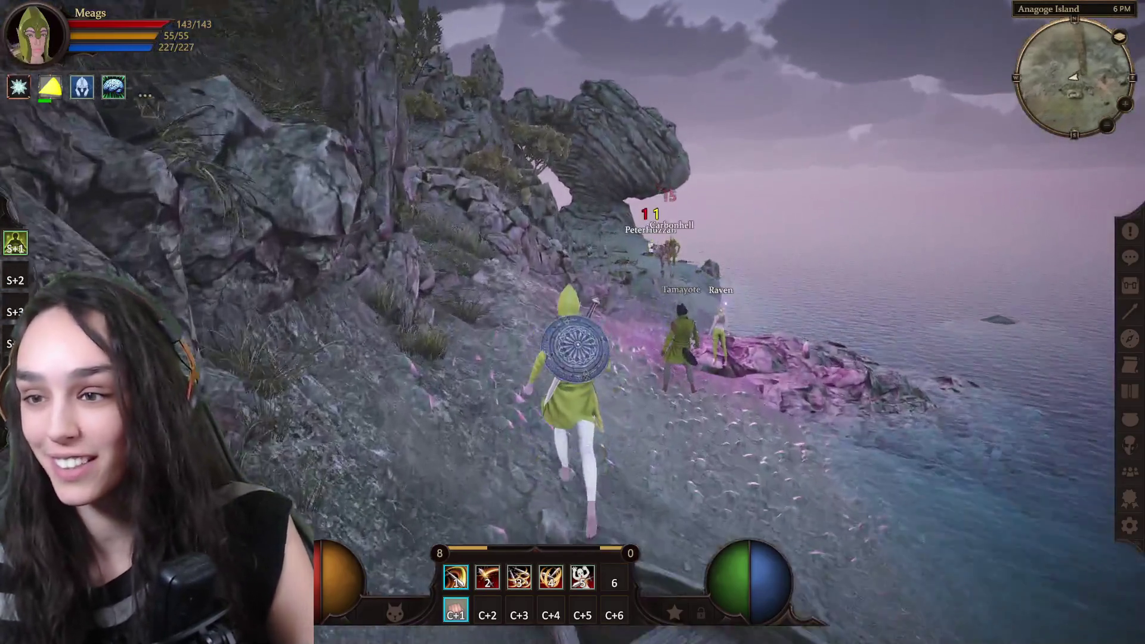
key("w")
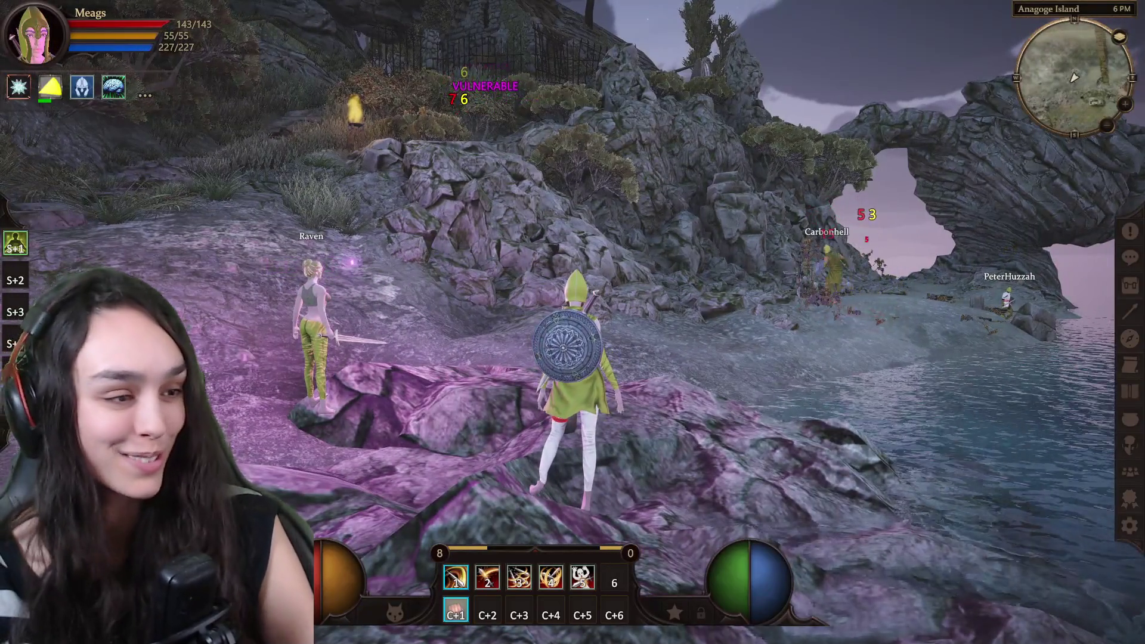
Step: Run past the nearby players out along the wooden pier and jump toward its edge by the rowboat
key("a")
key("w")
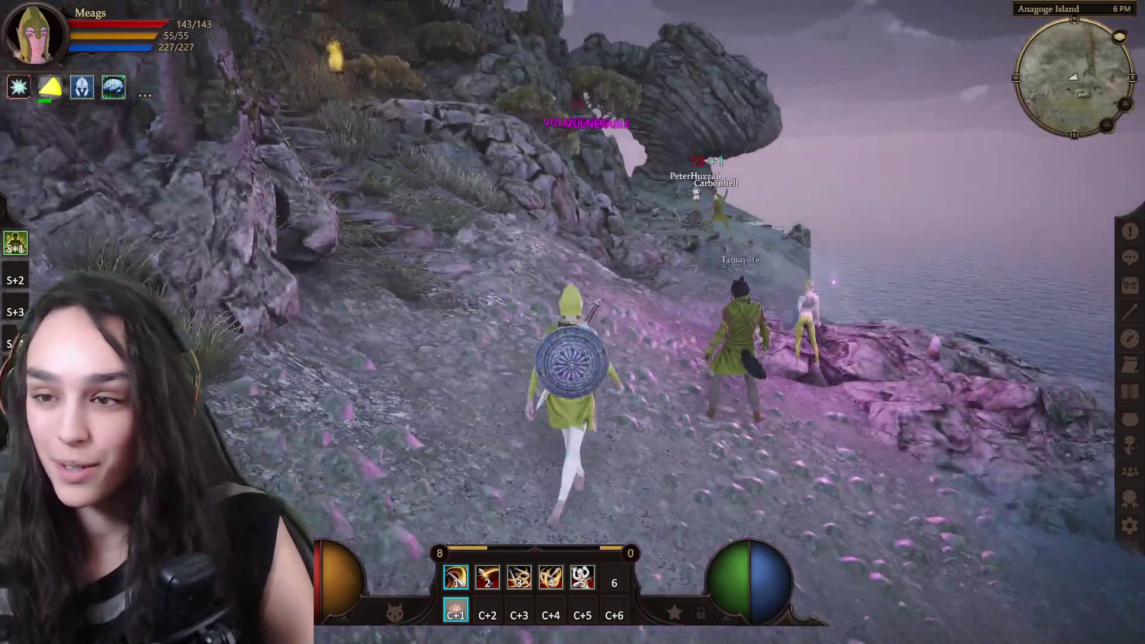
key("d")
key("w")
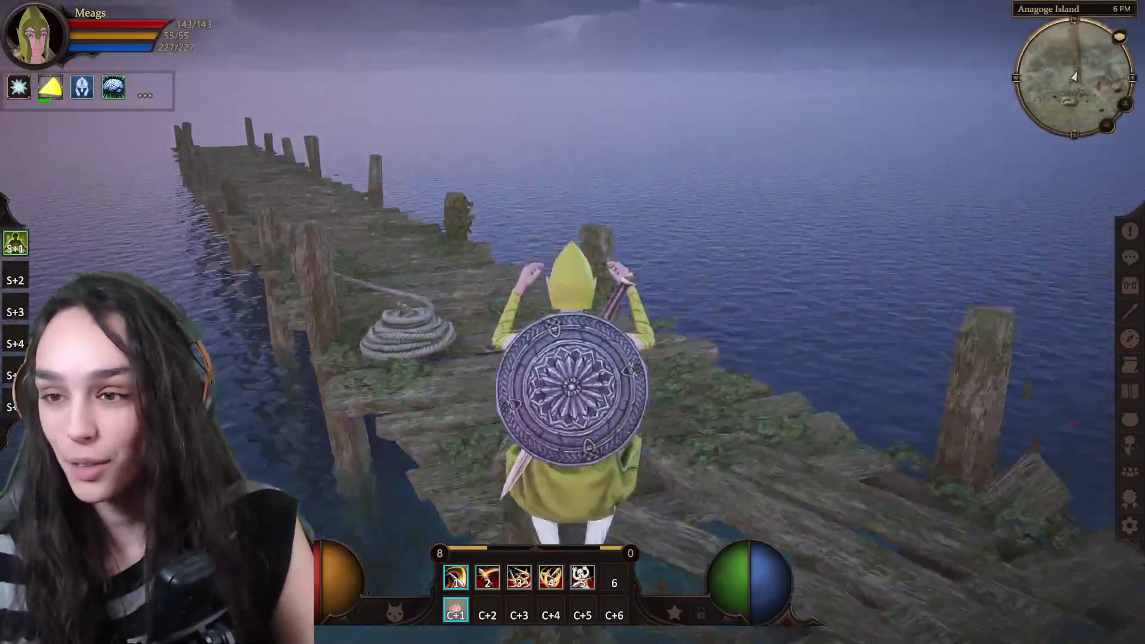
key("a")
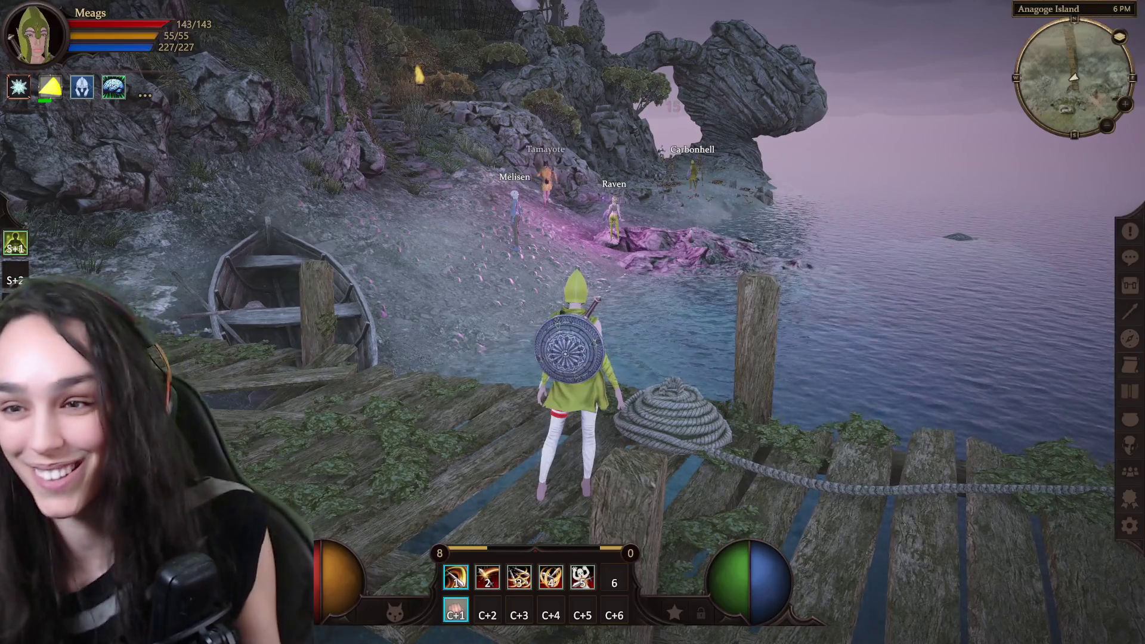
key("shift")
key("w")
Step: Run along the dock past the boat, down the slope over the rocks to the shore and onto the pier
key("a")
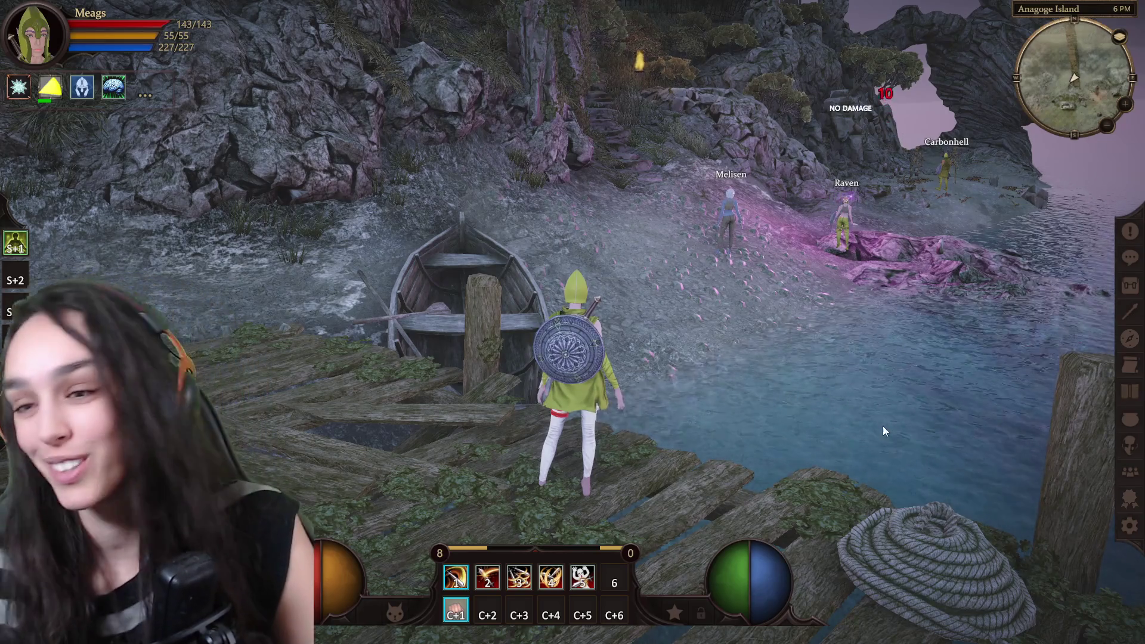
left_click_drag(884, 426, 949, 427)
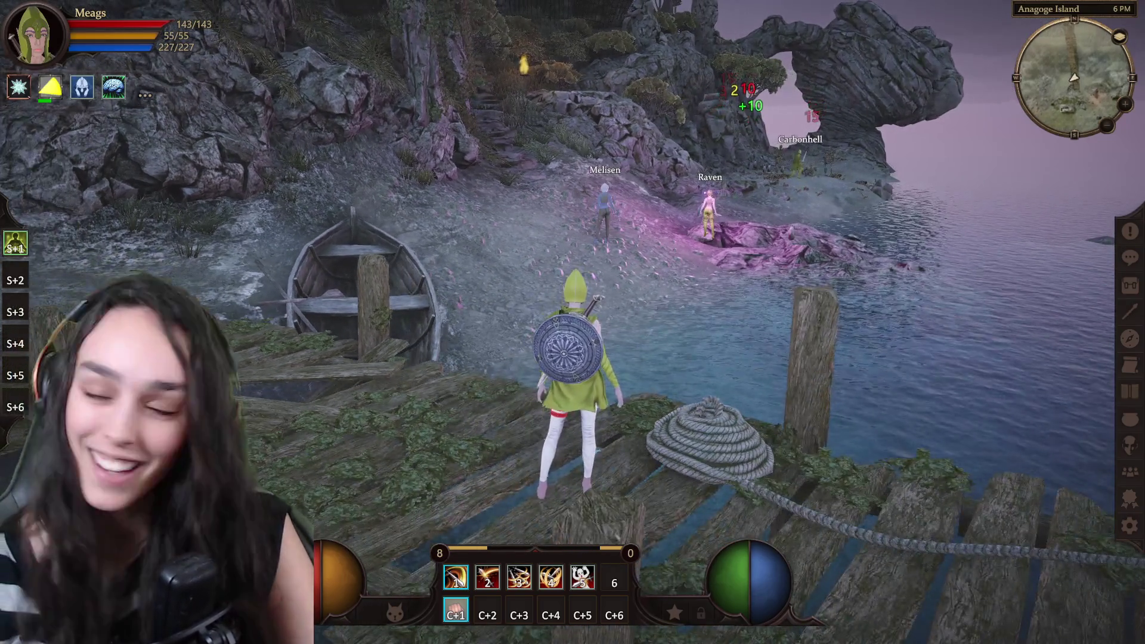
key("w")
key("w")
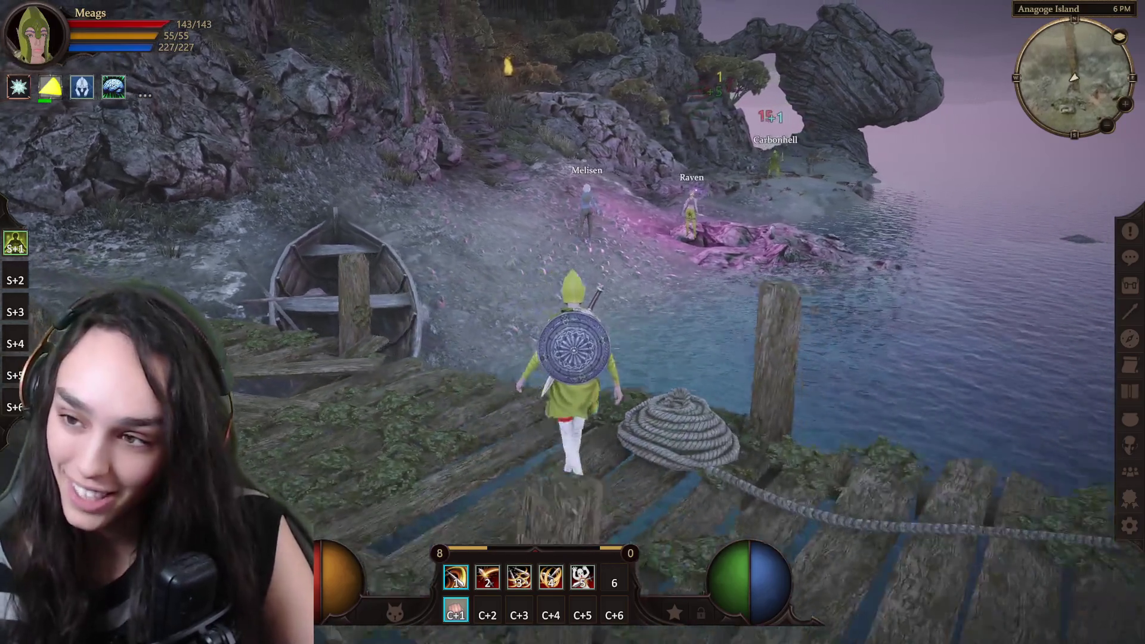
key("w")
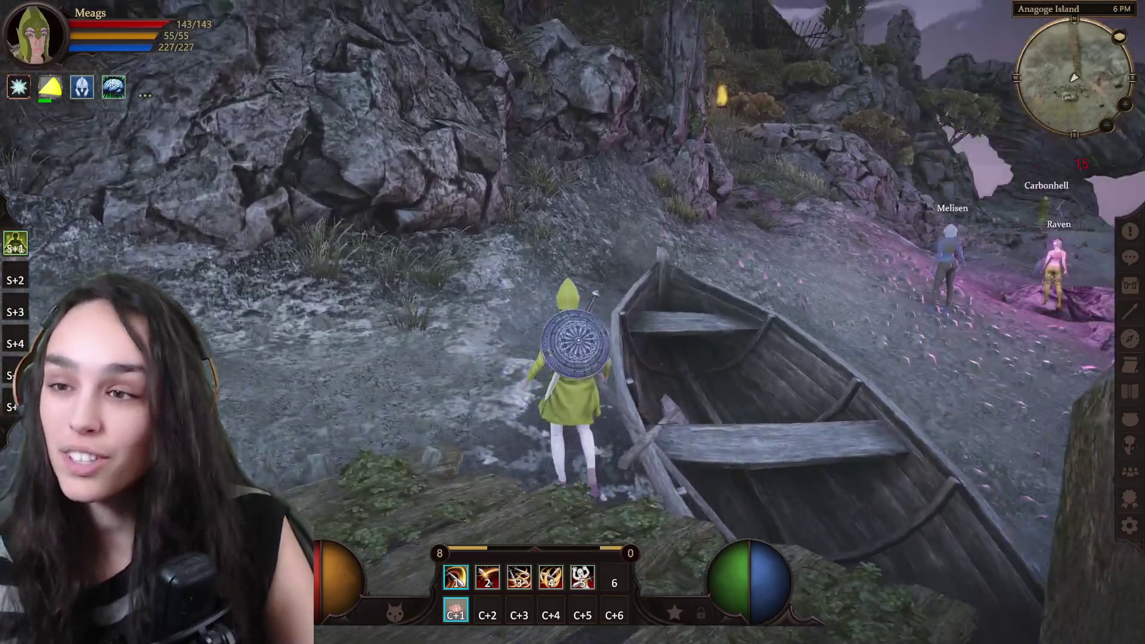
key("w")
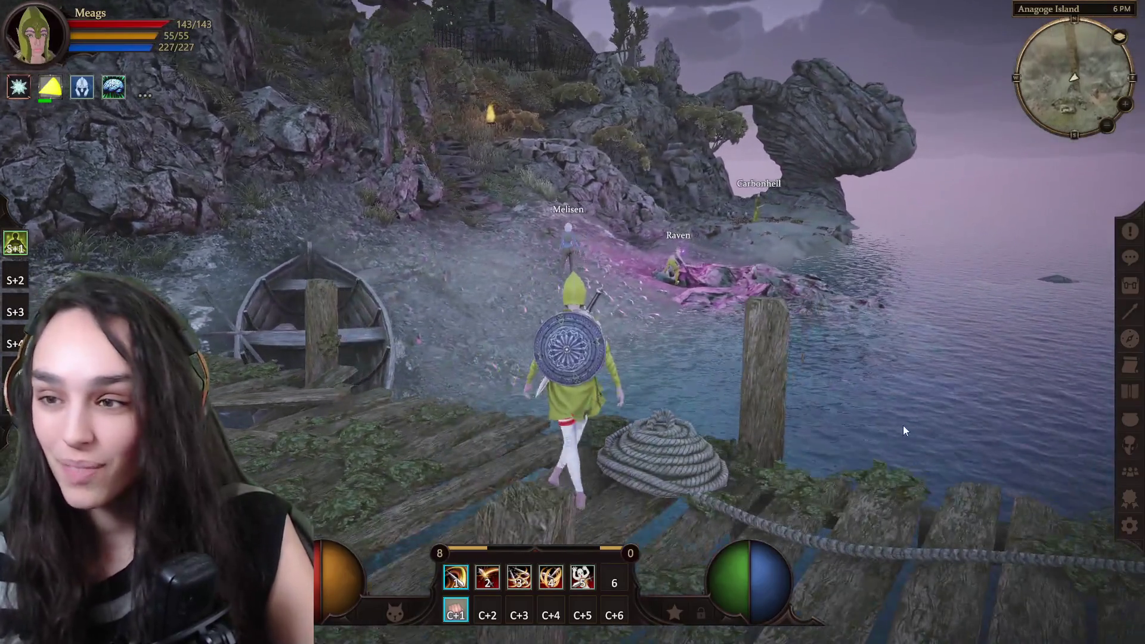
key("w")
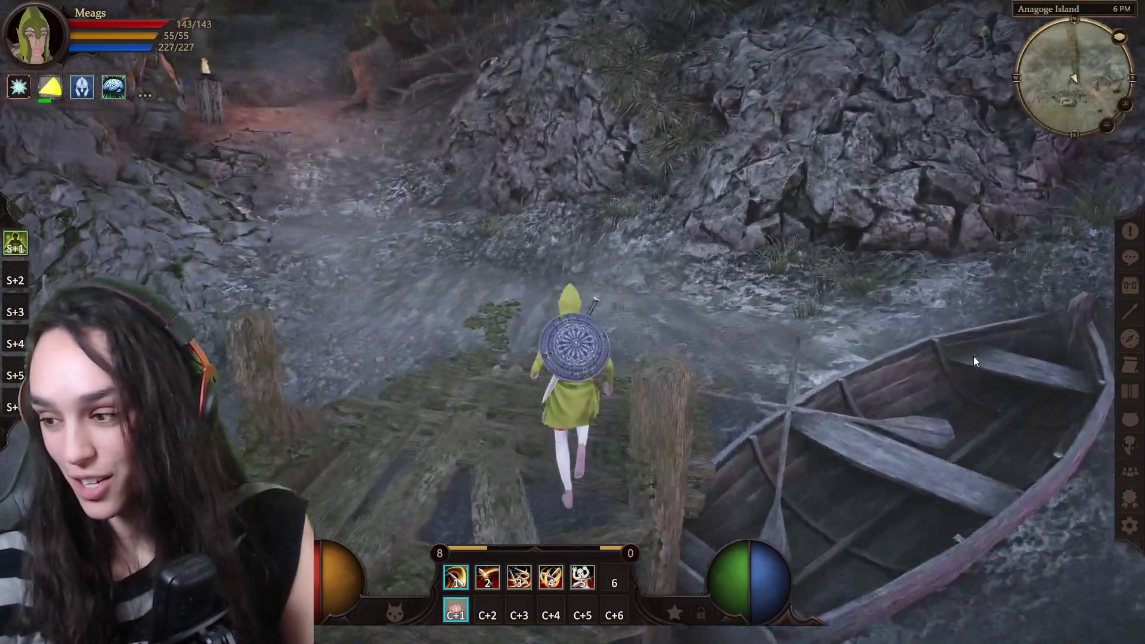
key("w")
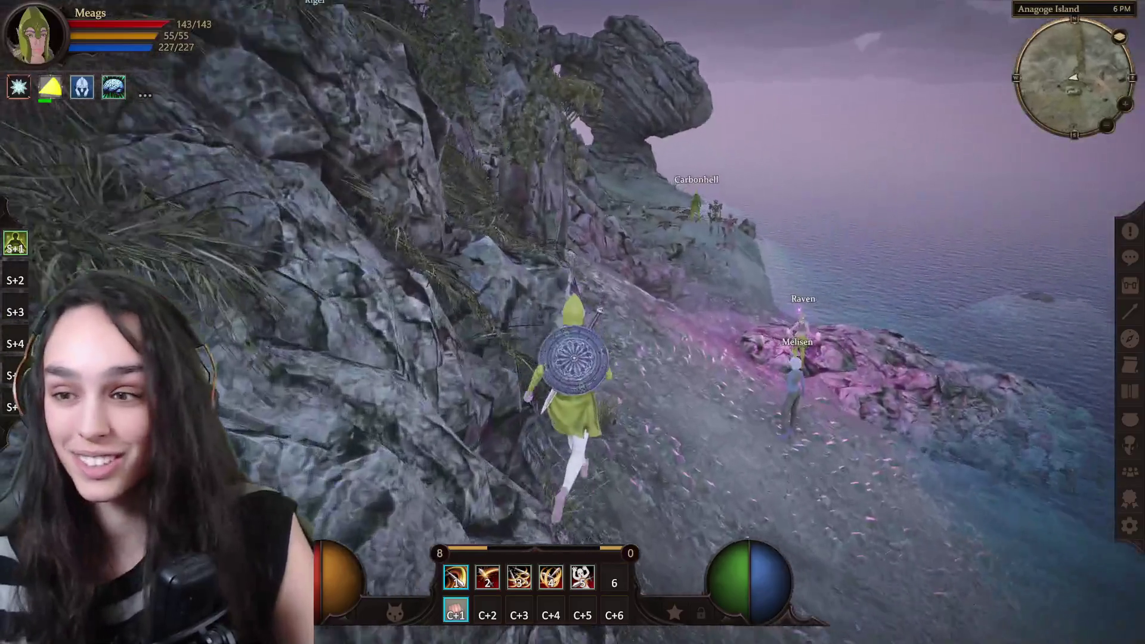
key("w")
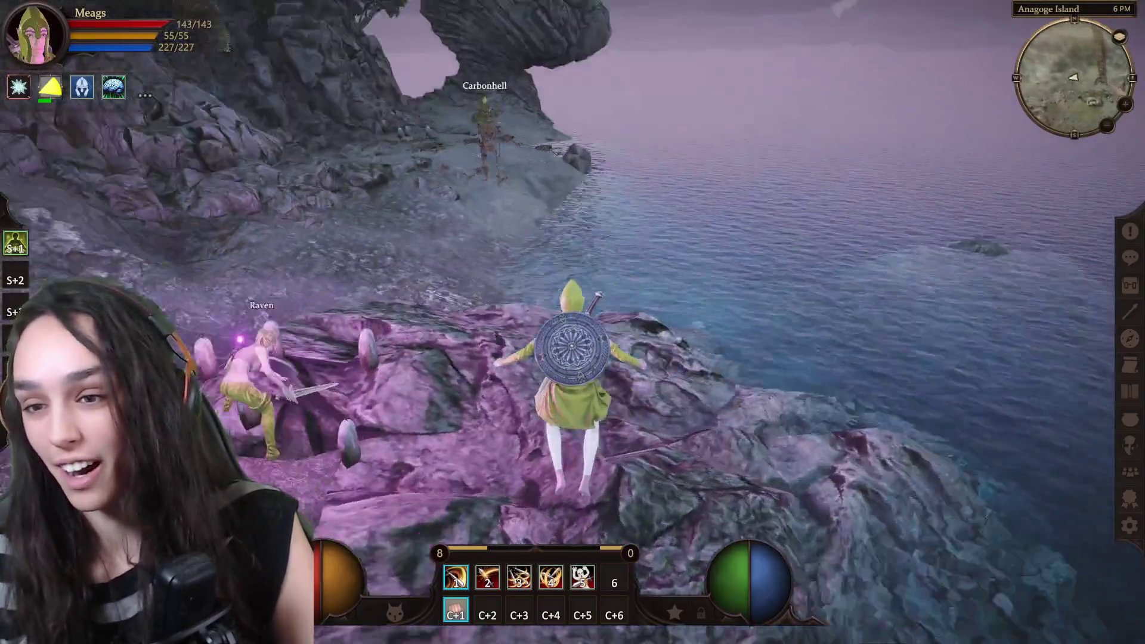
key("w")
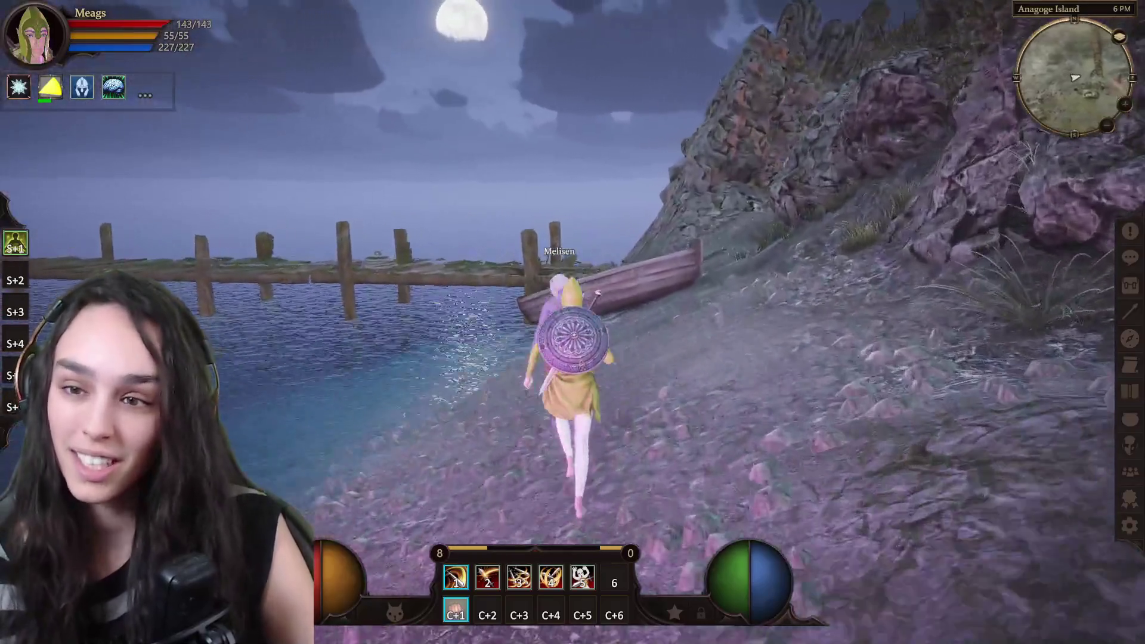
key("w")
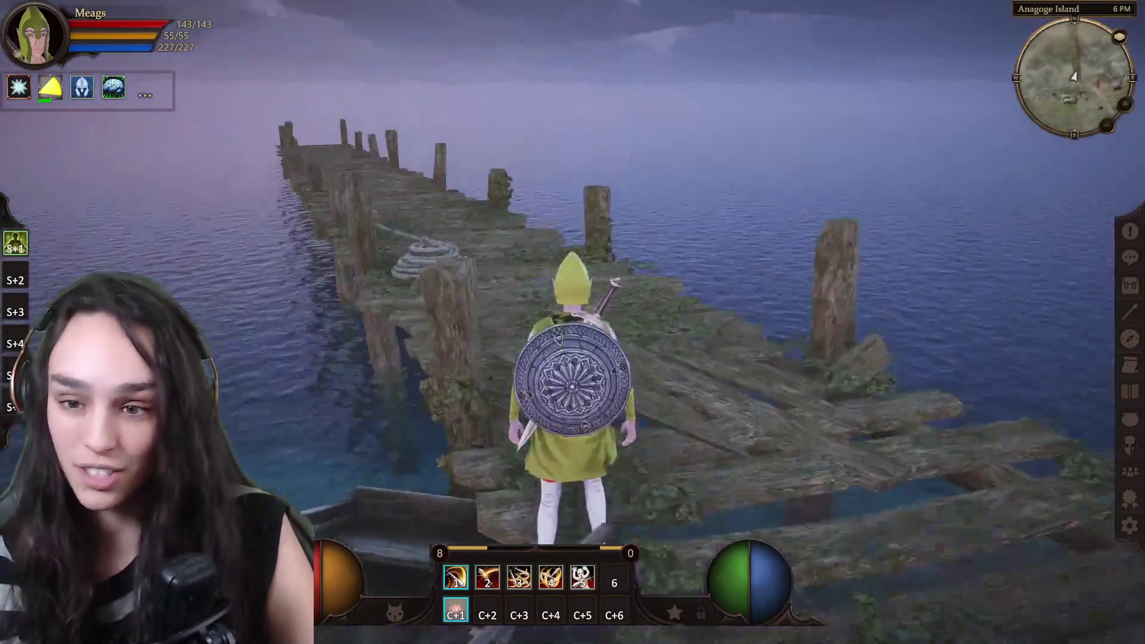
key("w")
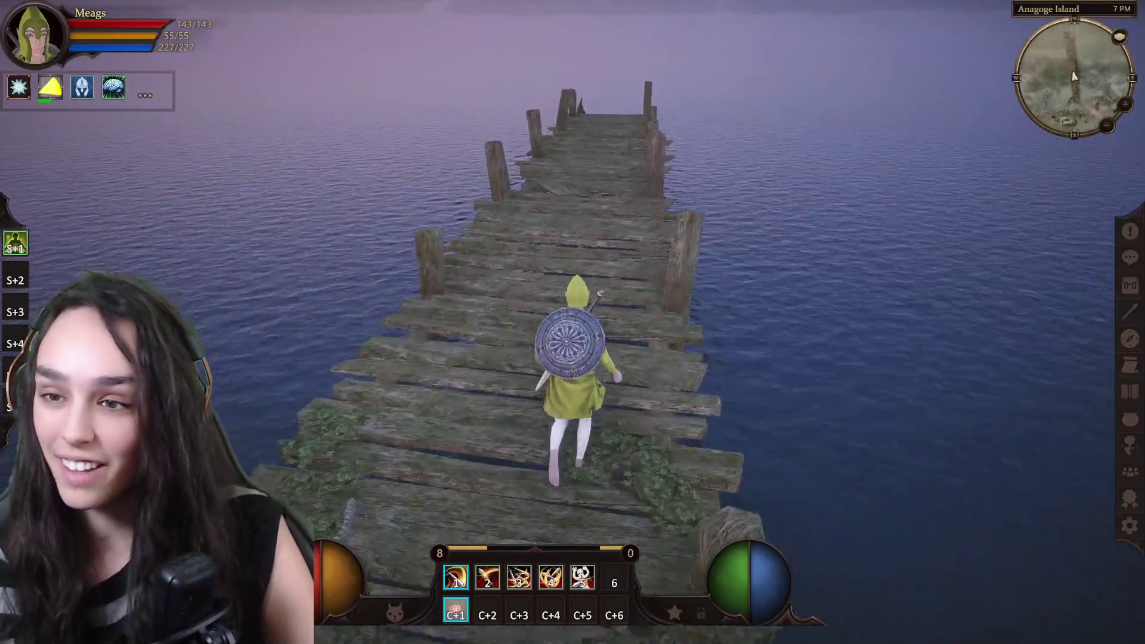
Step: Run the pier to shore, along the beach toward the players, then back past the rowboat toward the cliffs
key("d")
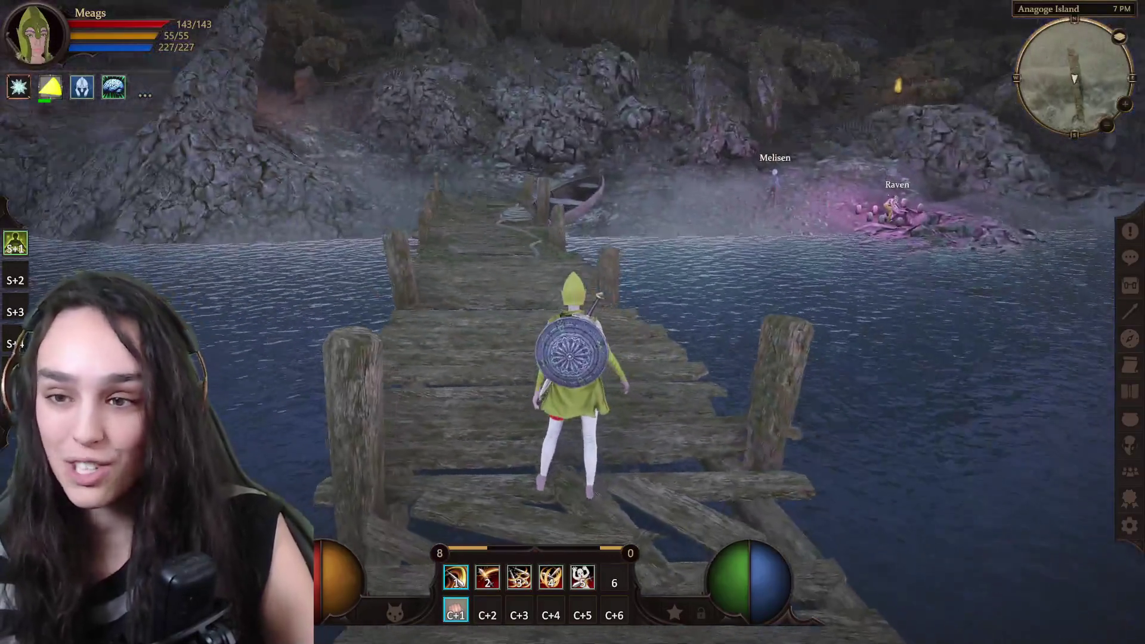
key("w")
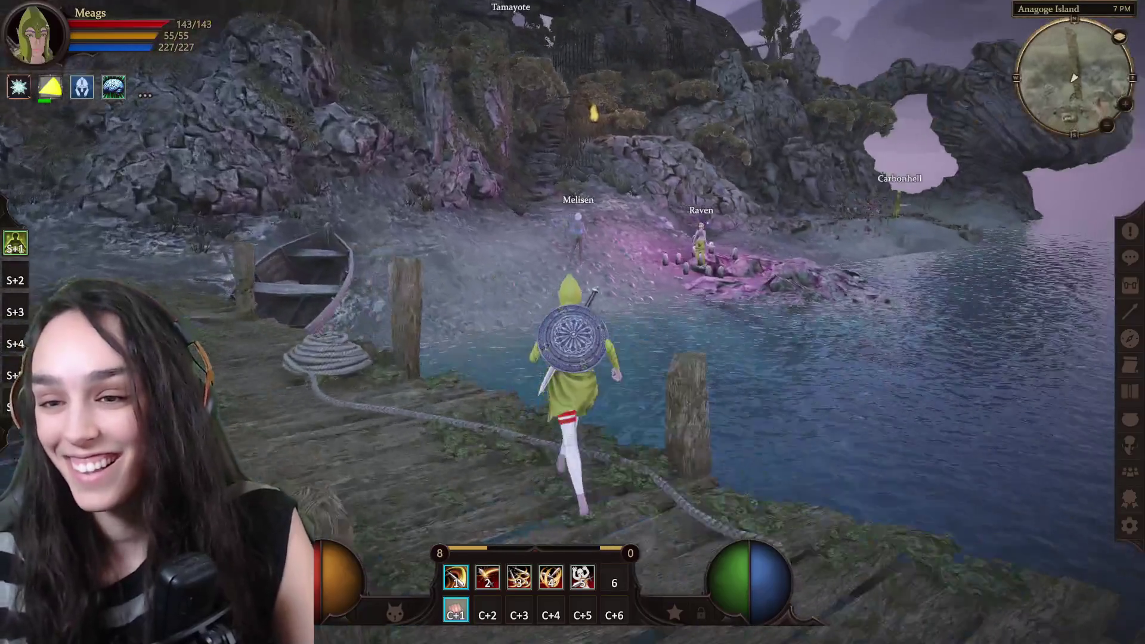
key("w")
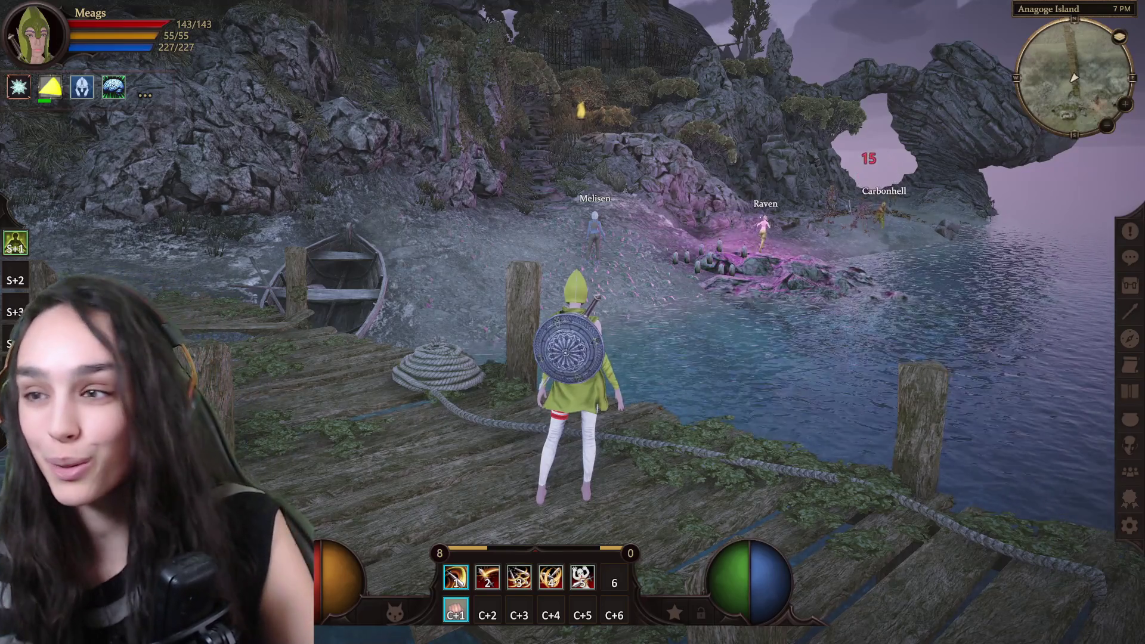
key("w")
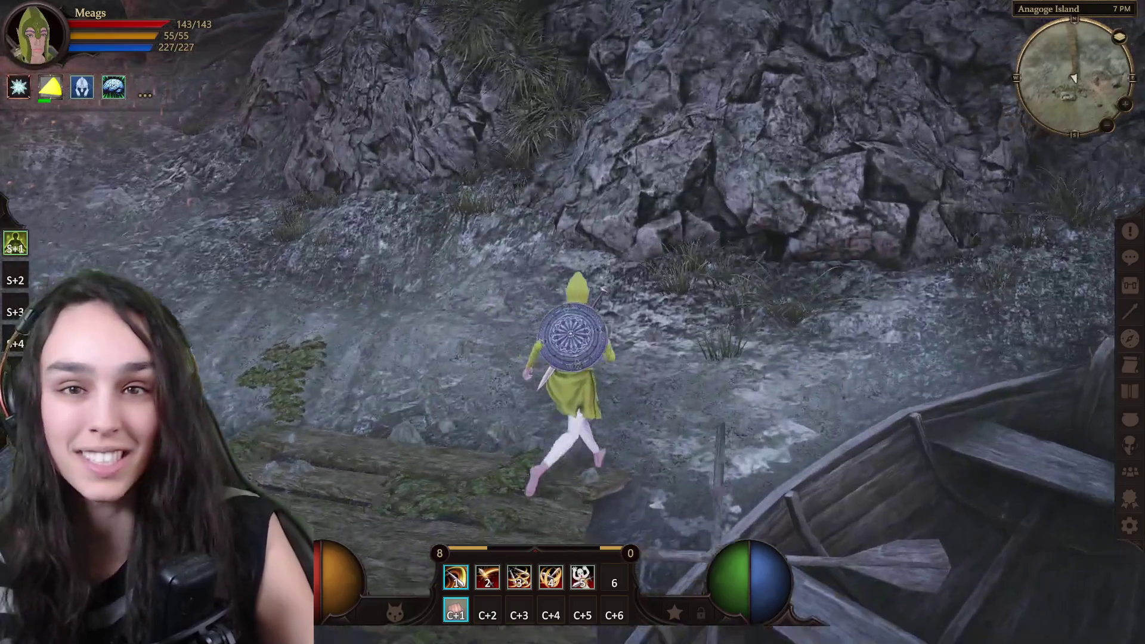
key("w")
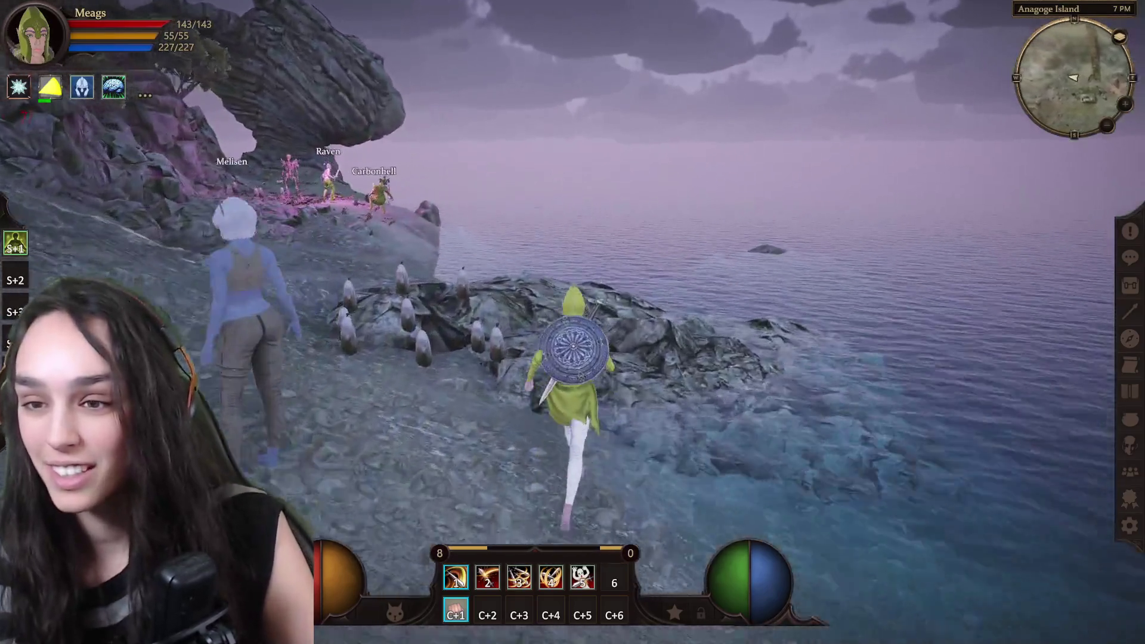
key("w")
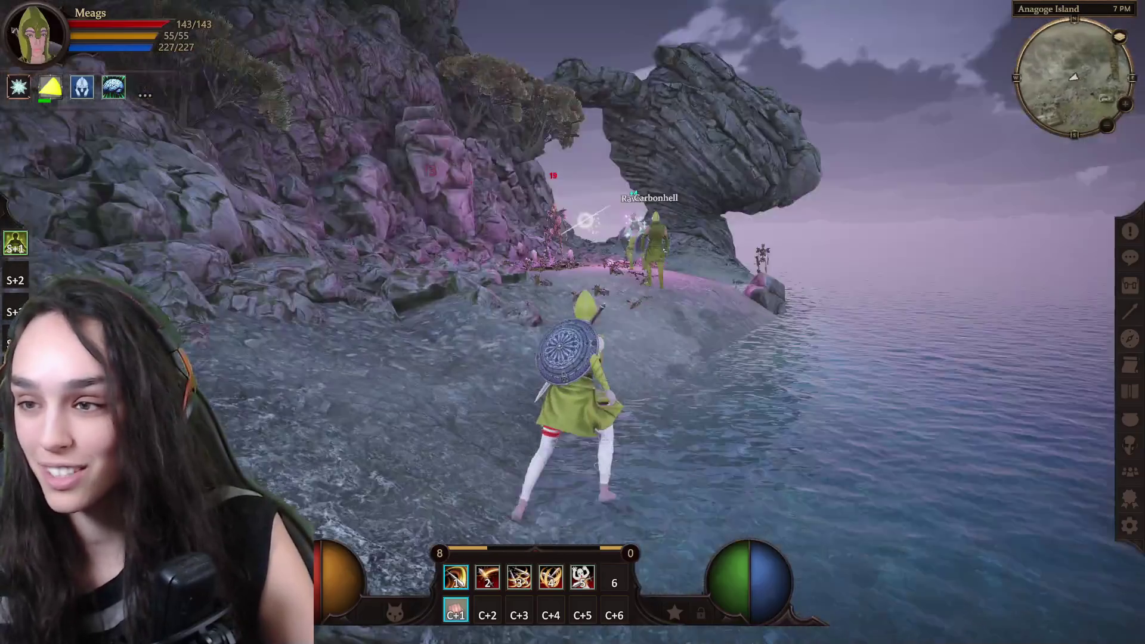
key("w")
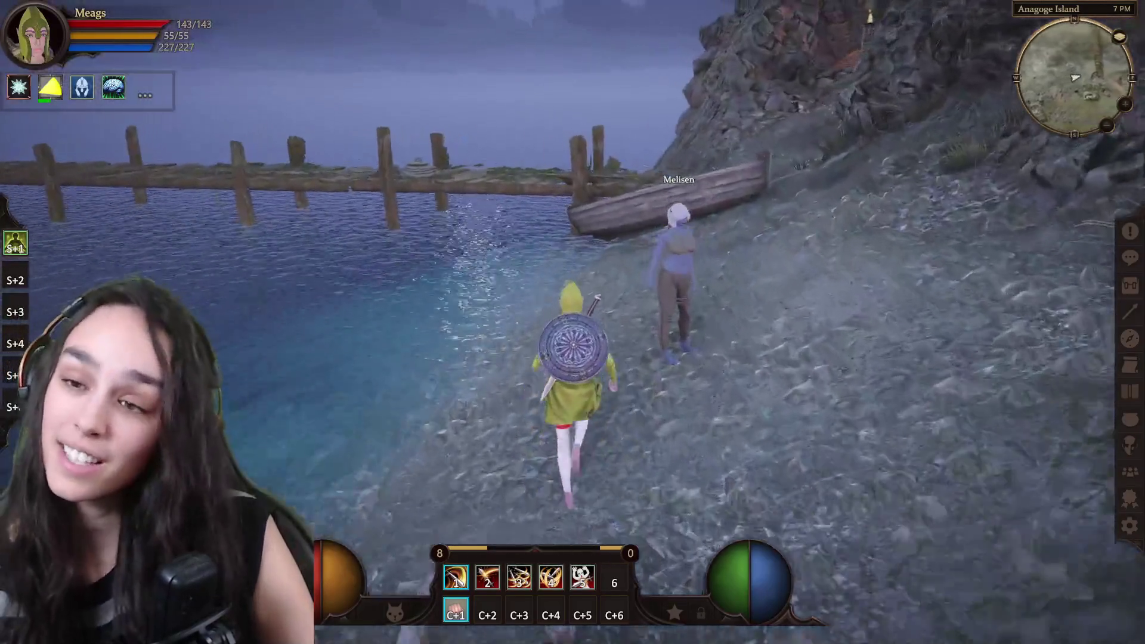
key("w")
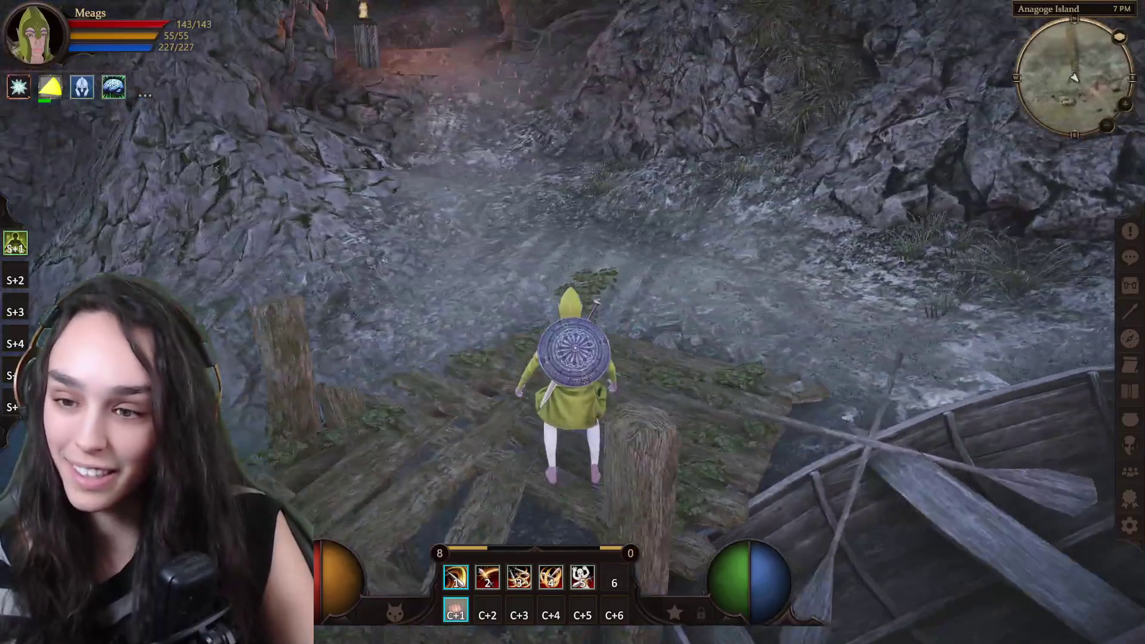
key("w")
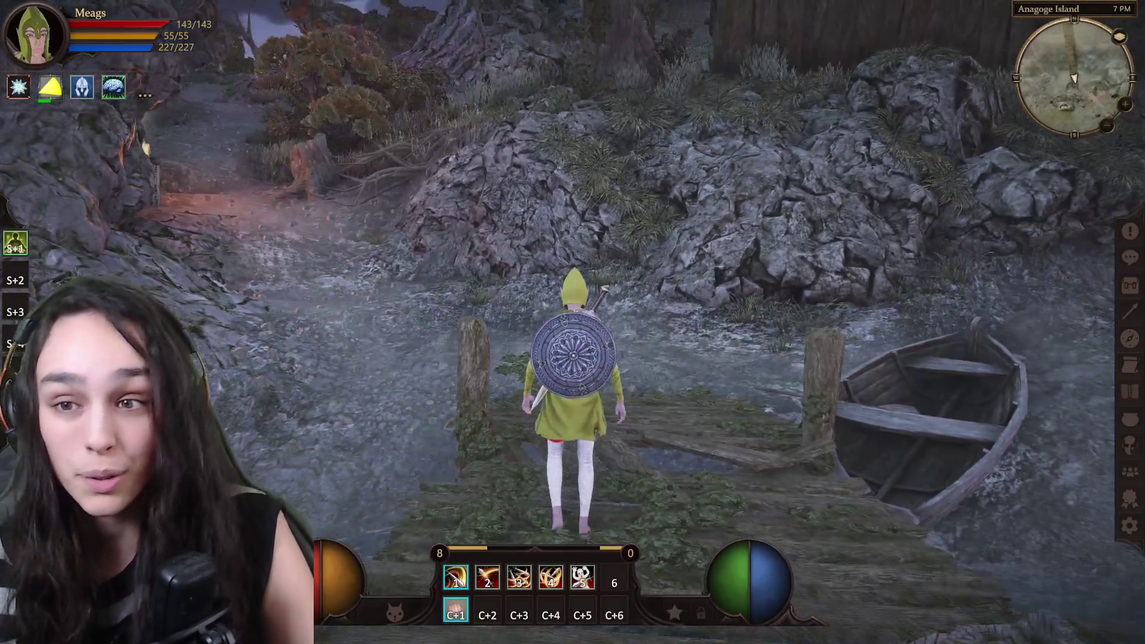
key("w")
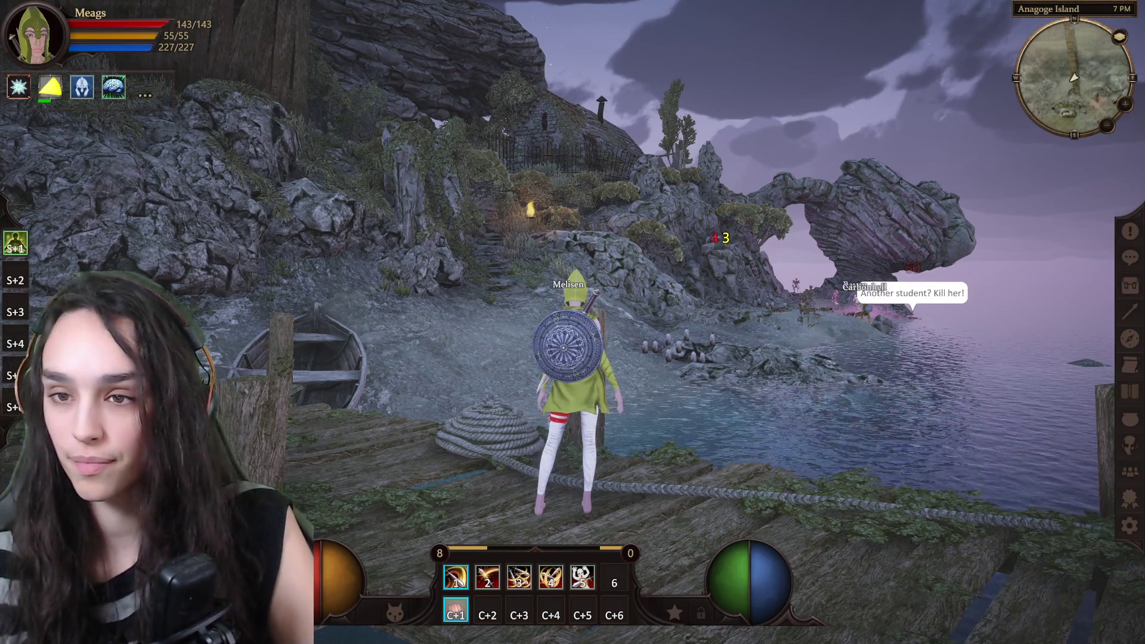
Step: Wade off the dock and back ashore, return to the dock's end facing the rock arch, and bring up the game menu
left_click_drag(573, 408, 339, 374)
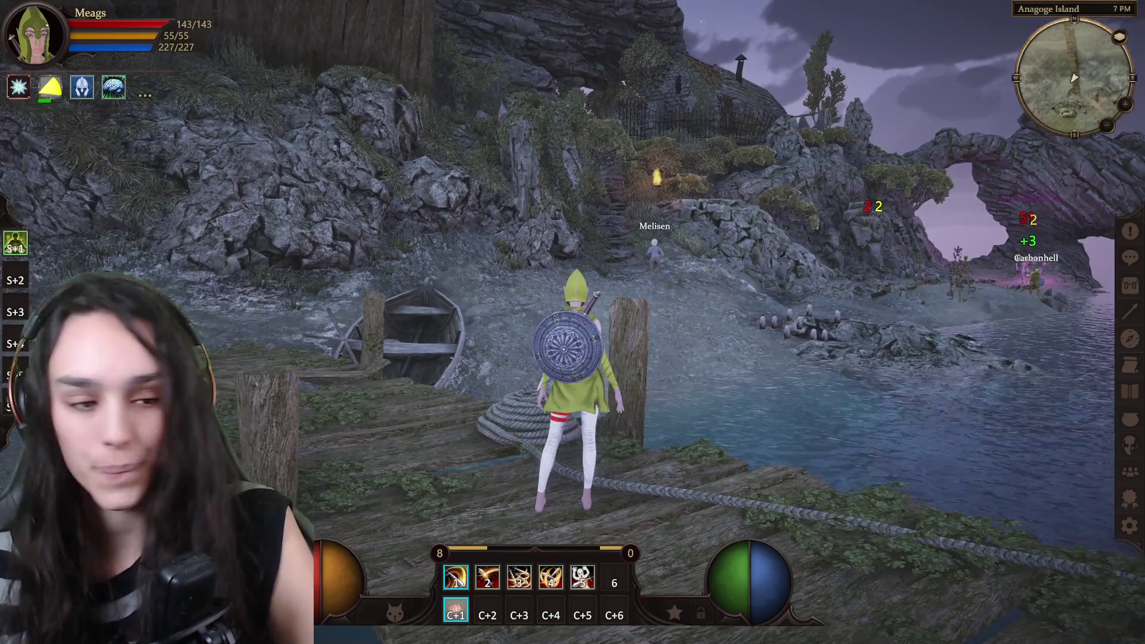
key("w")
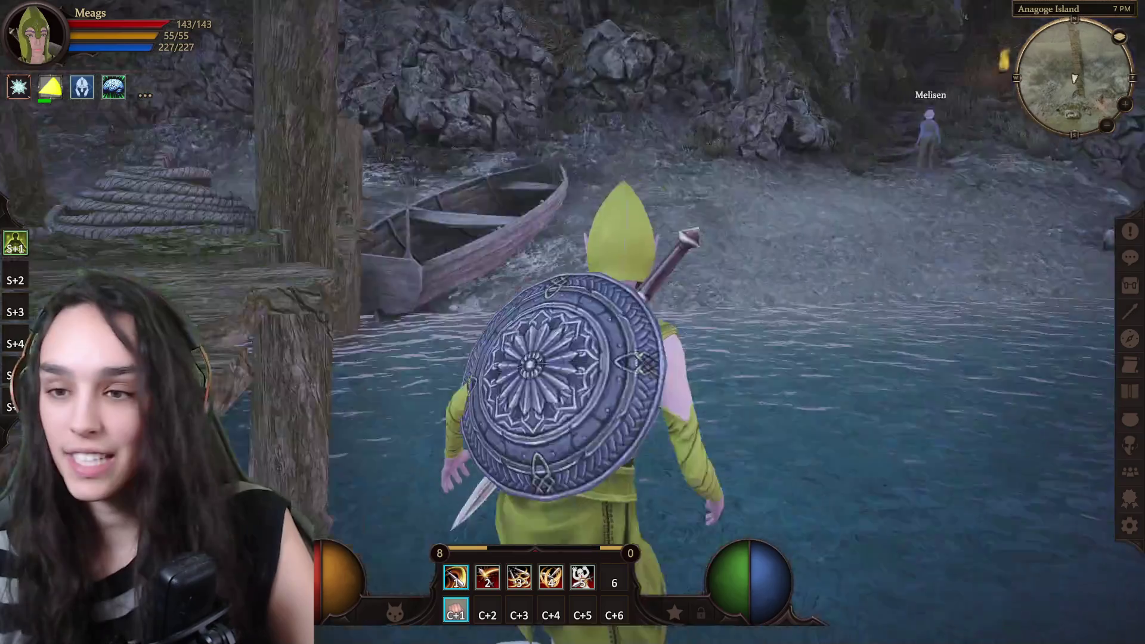
key("w")
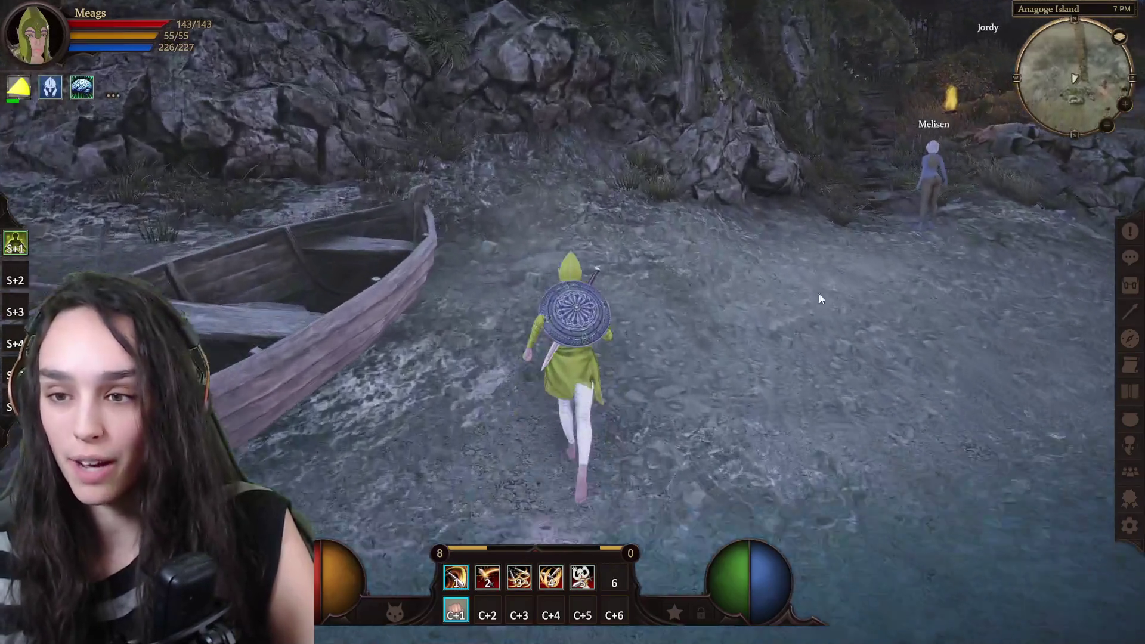
left_click_drag(638, 268, 805, 269)
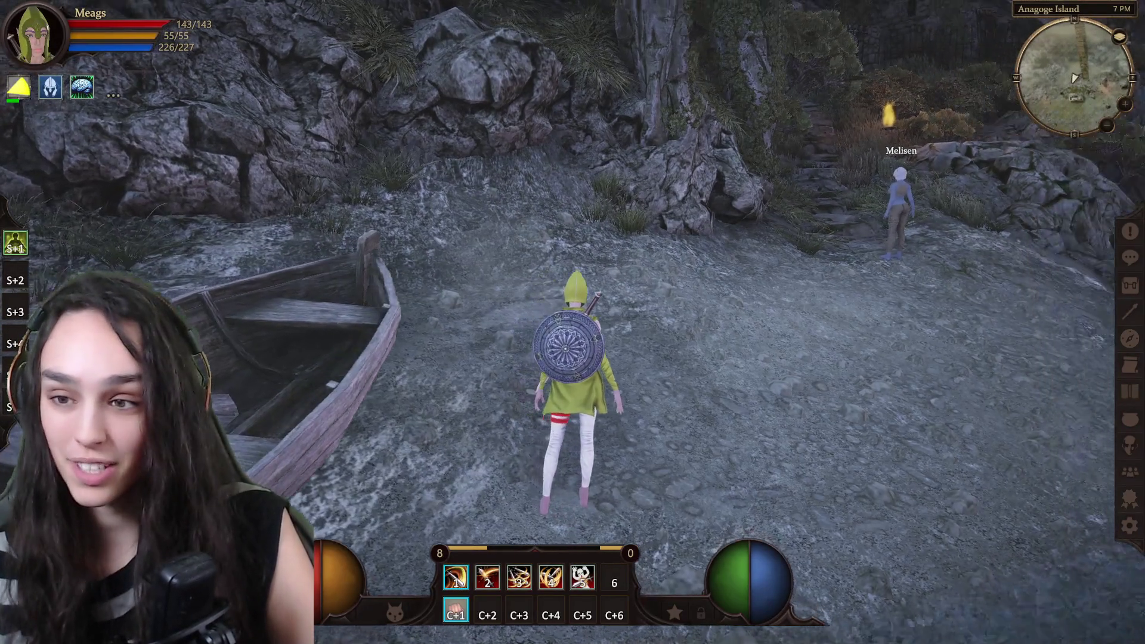
scroll(806, 269, "up", 5)
scroll(573, 323, "down", 5)
key("w")
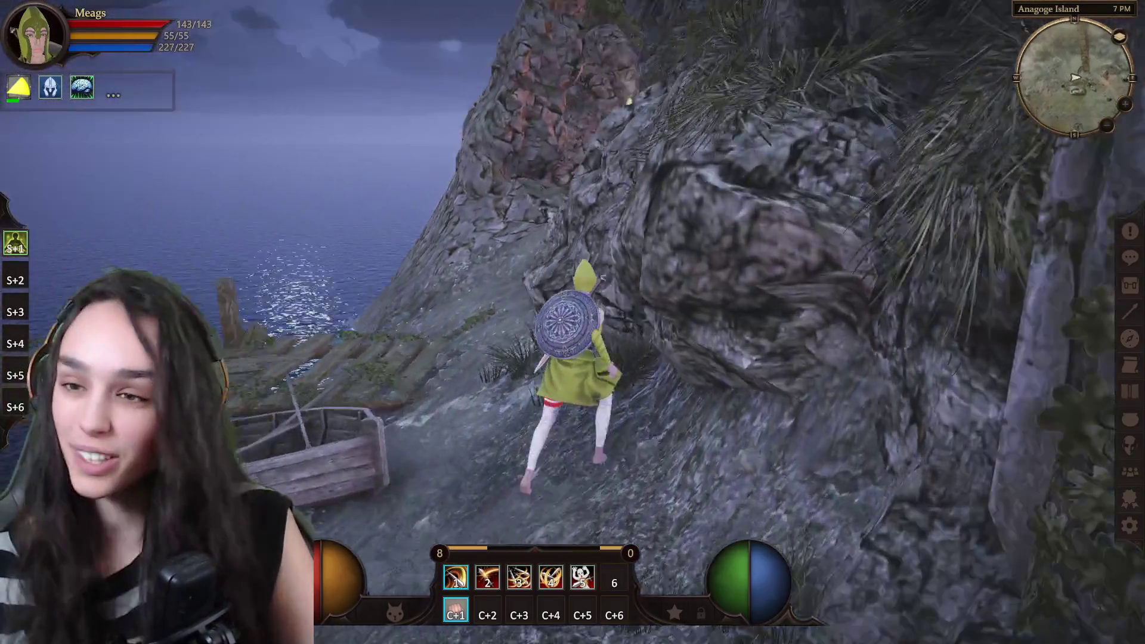
left_click_drag(573, 323, 661, 251)
key("w")
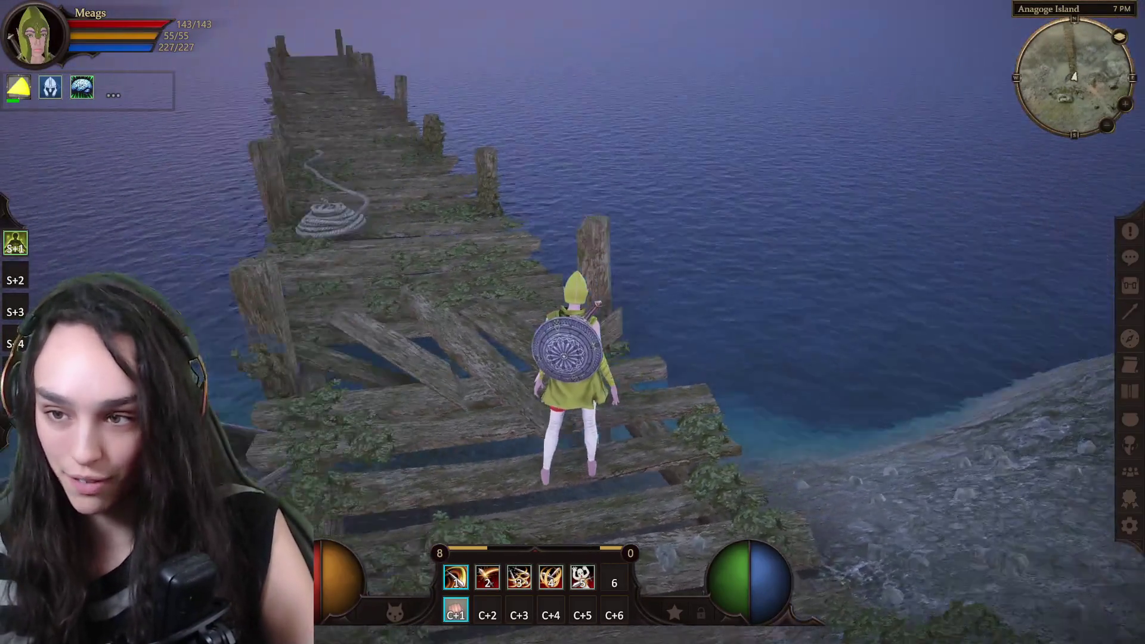
left_click_drag(630, 210, 809, 215)
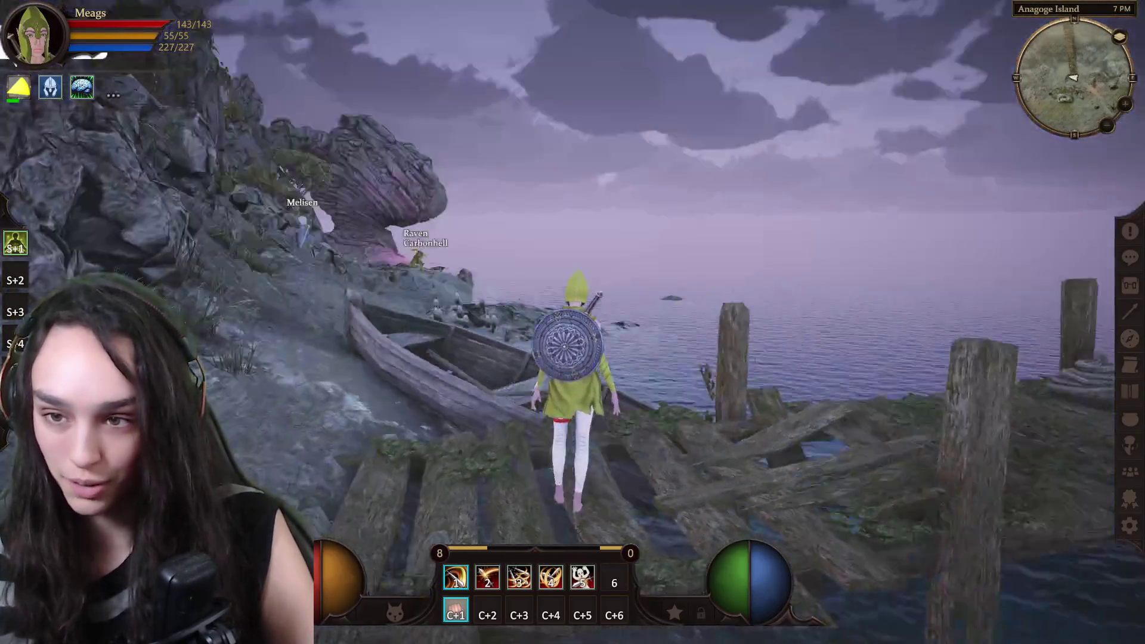
scroll(630, 210, "up", 4)
scroll(573, 322, "down", 4)
key("w")
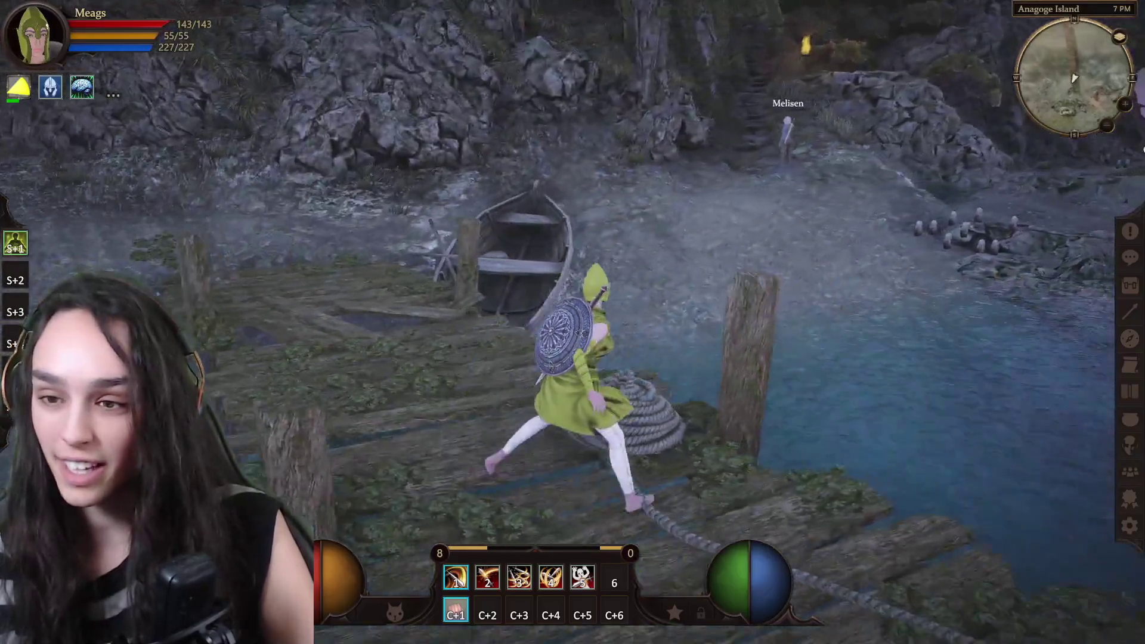
key("d")
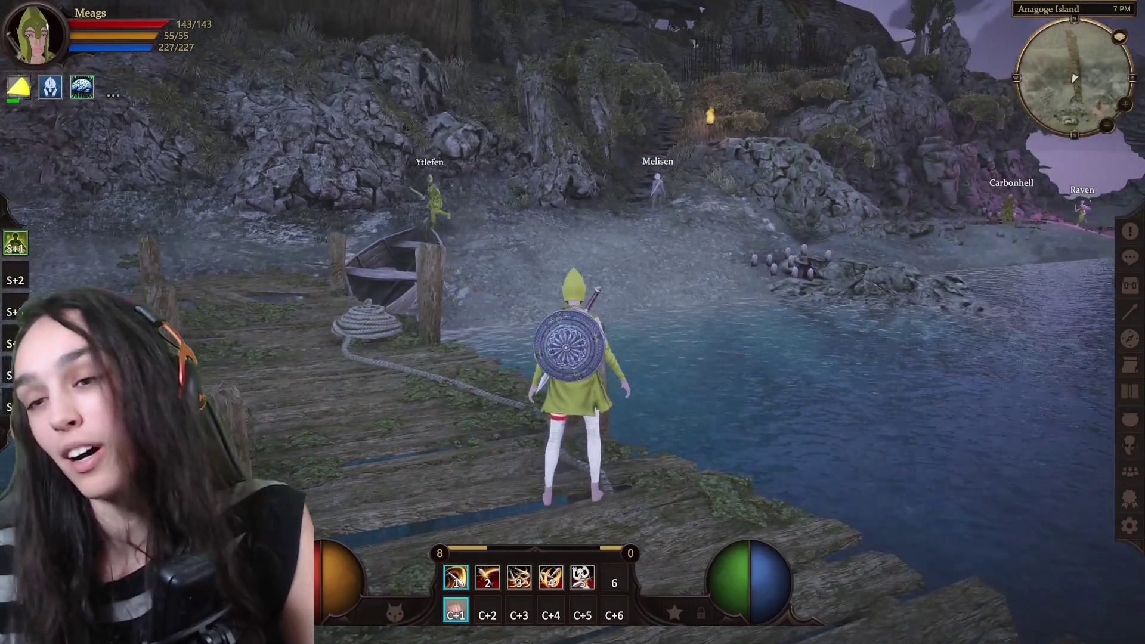
key("d")
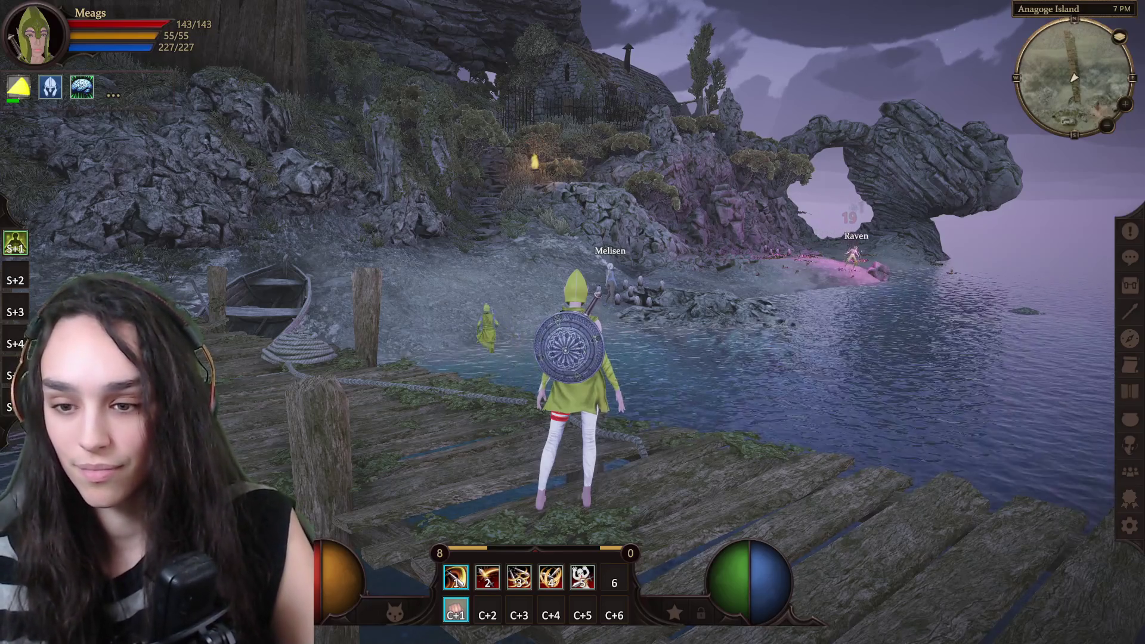
key("Escape")
key("Escape")
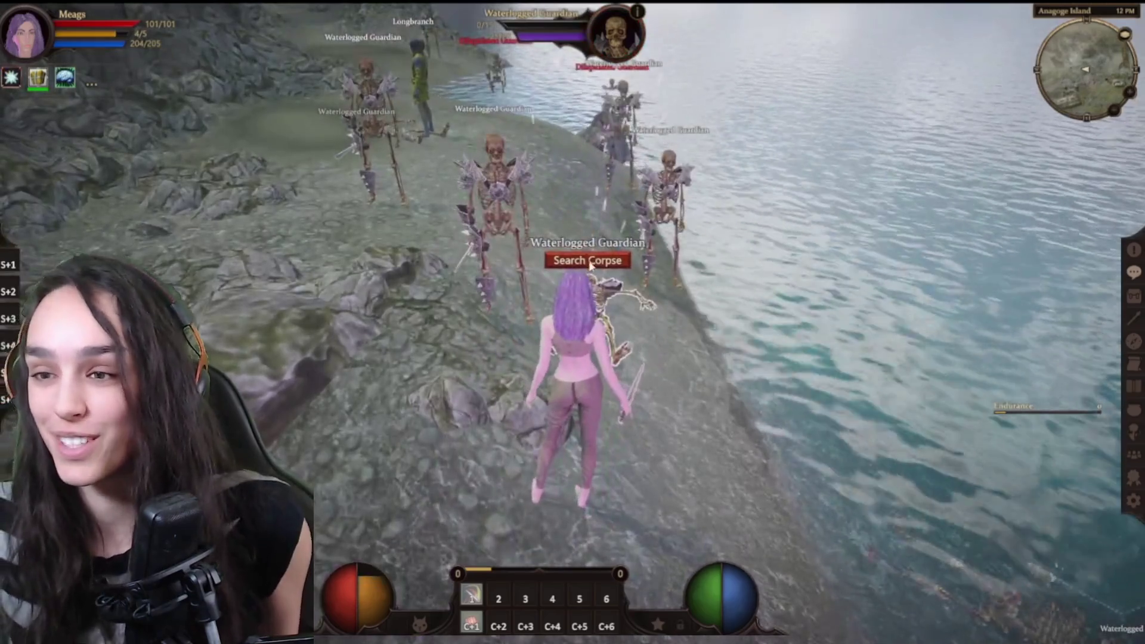
Step: Search the Waterlogged Guardian's corpse and take all its loot
left_click(558, 258)
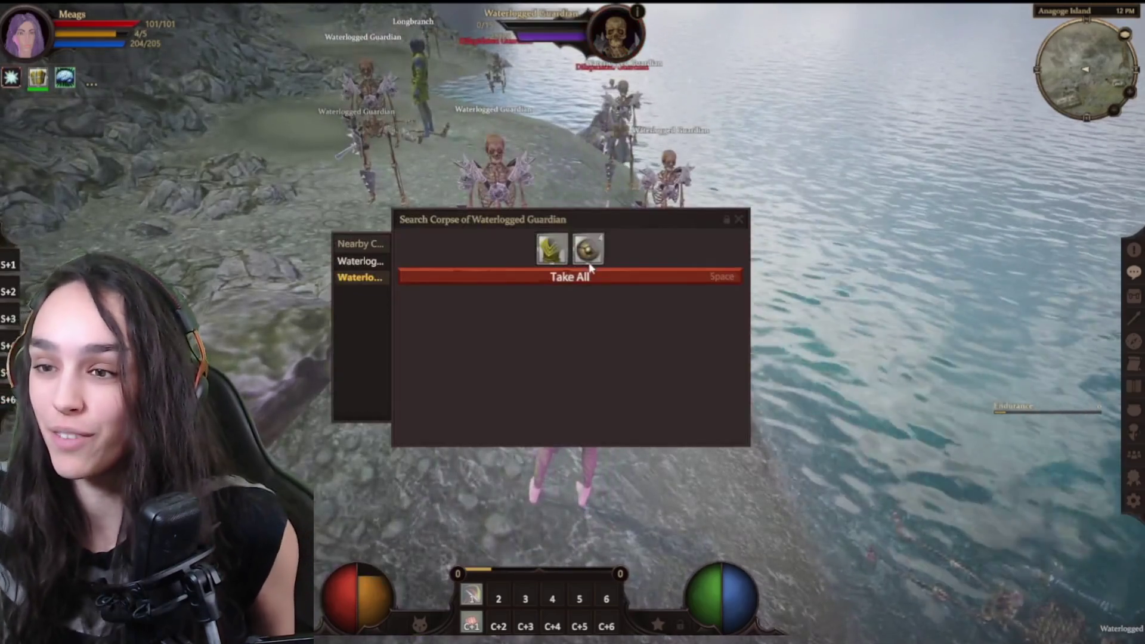
left_click(557, 277)
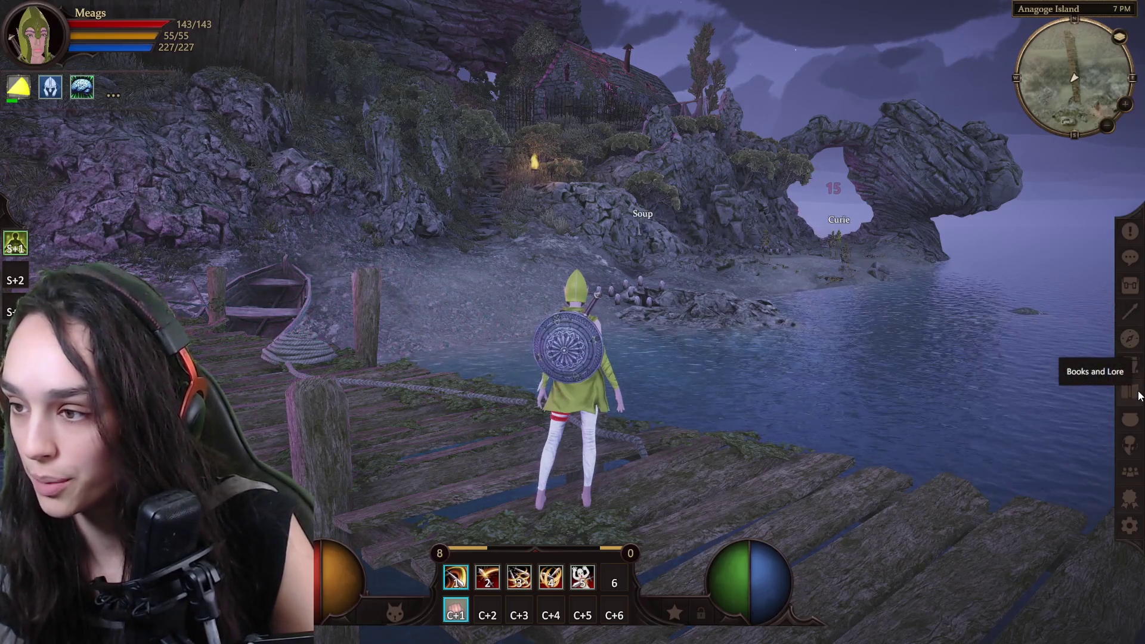
Step: Briefly check and close the Recipes, Social, Skills, Books and Persona windows from the sidebar
left_click(1131, 419)
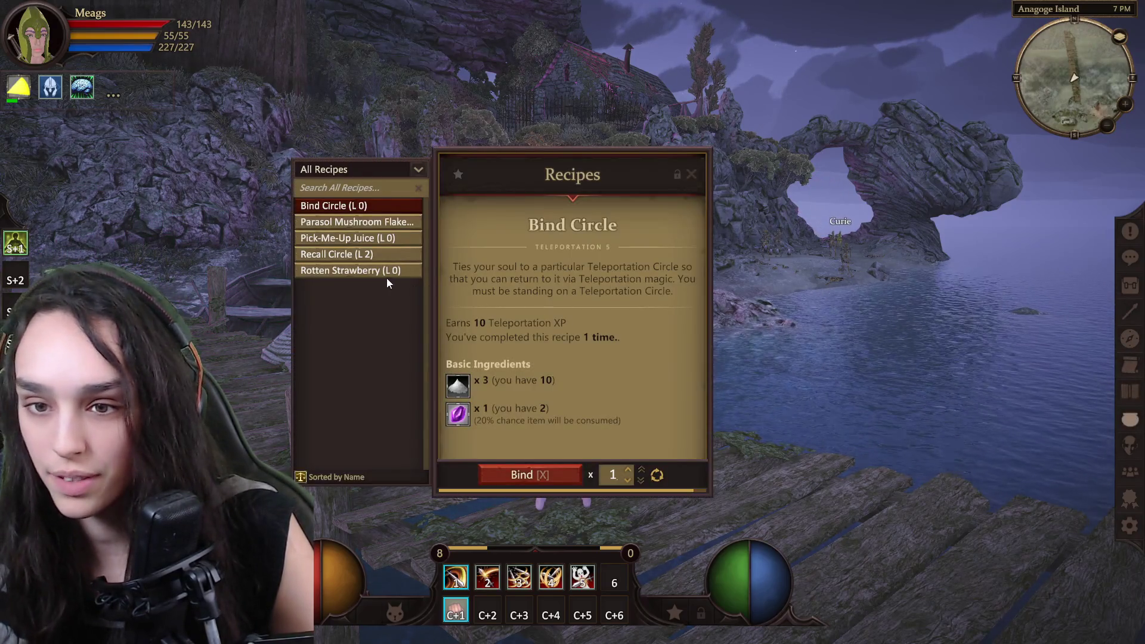
left_click(695, 175)
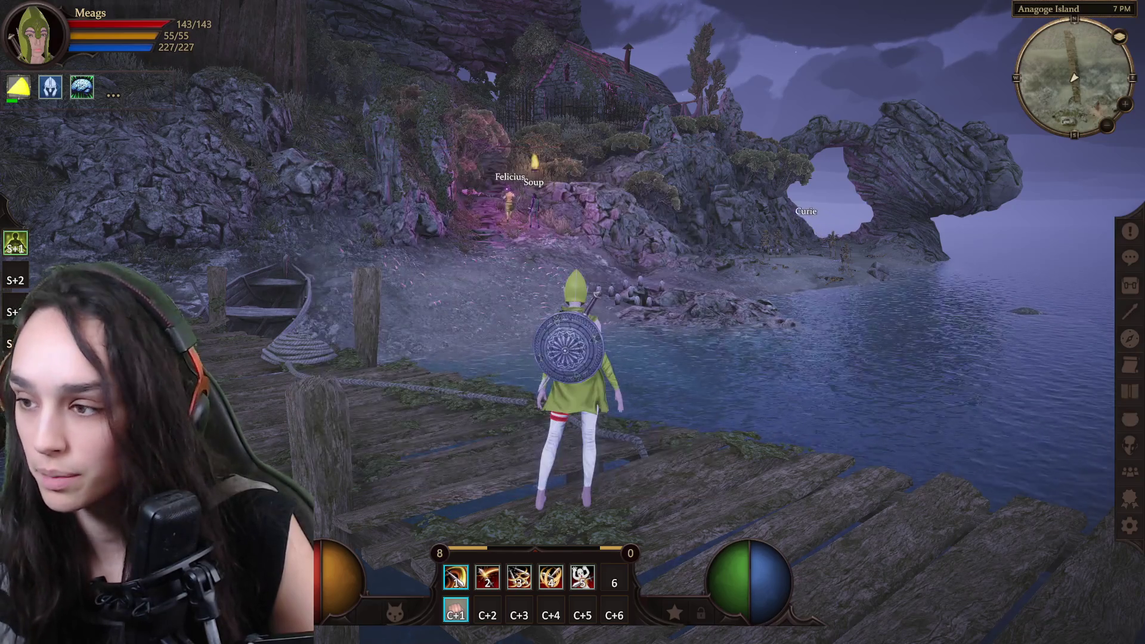
left_click(1129, 476)
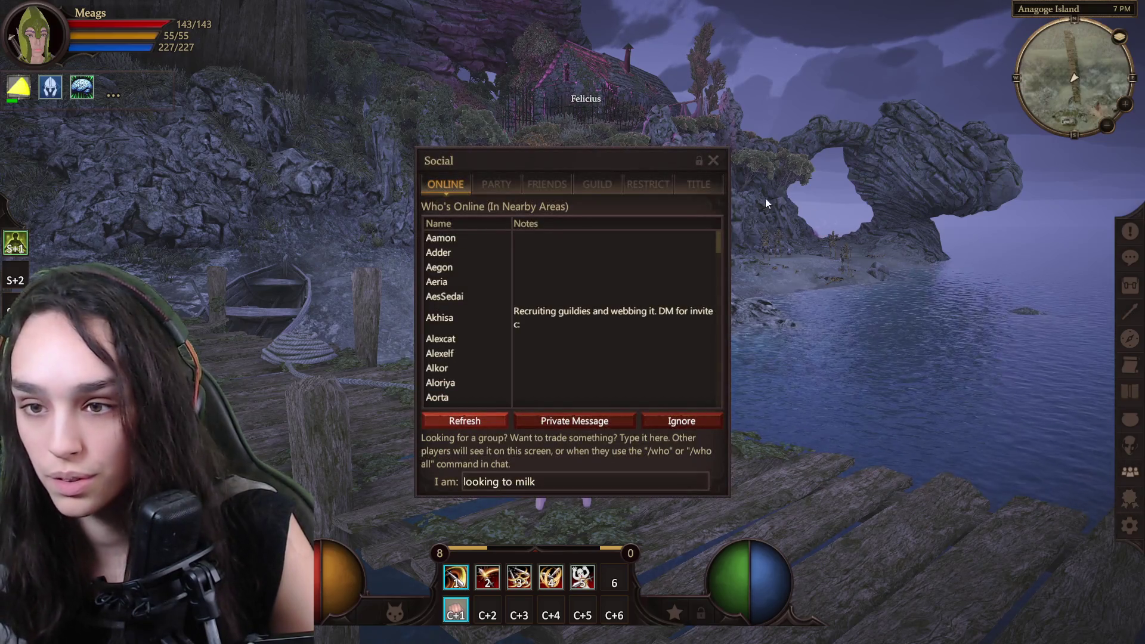
left_click(714, 161)
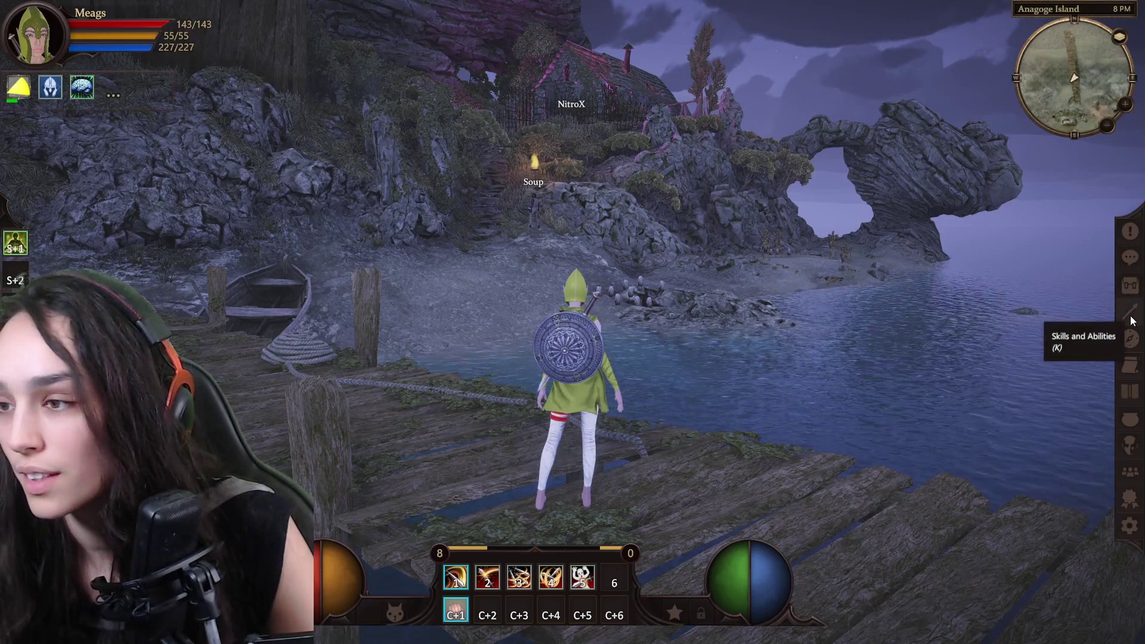
left_click(1131, 315)
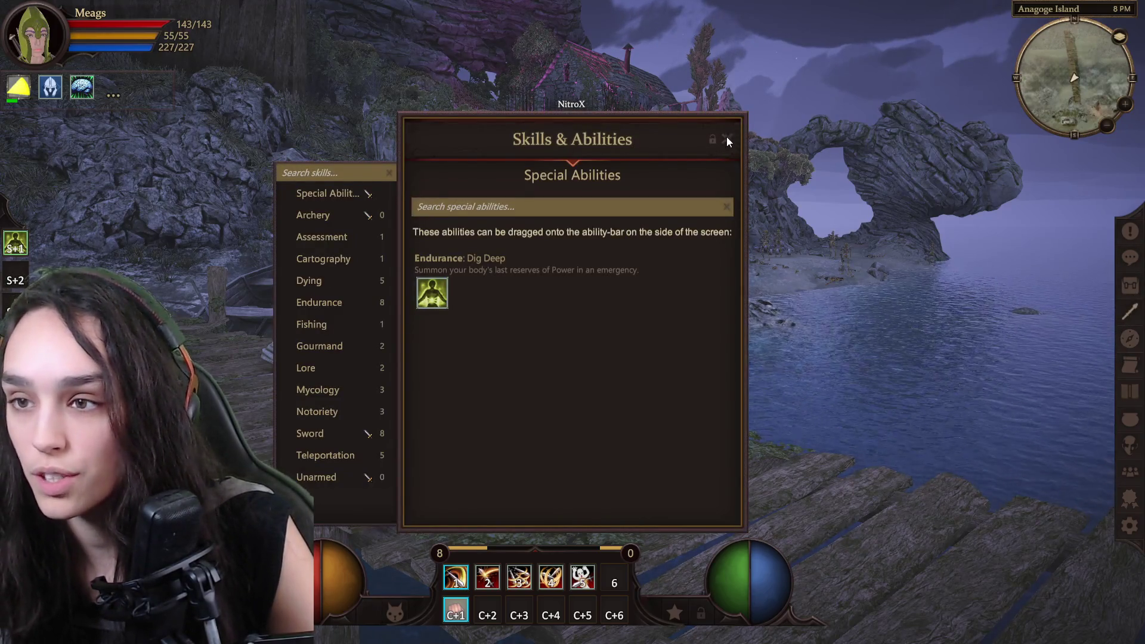
left_click(726, 140)
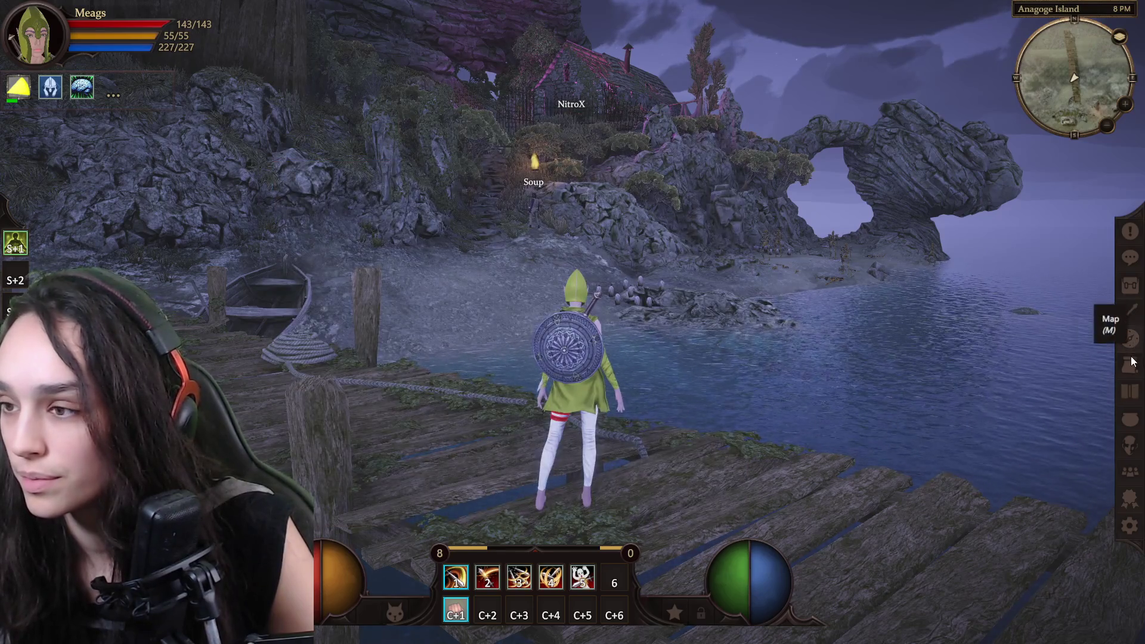
left_click(1134, 397)
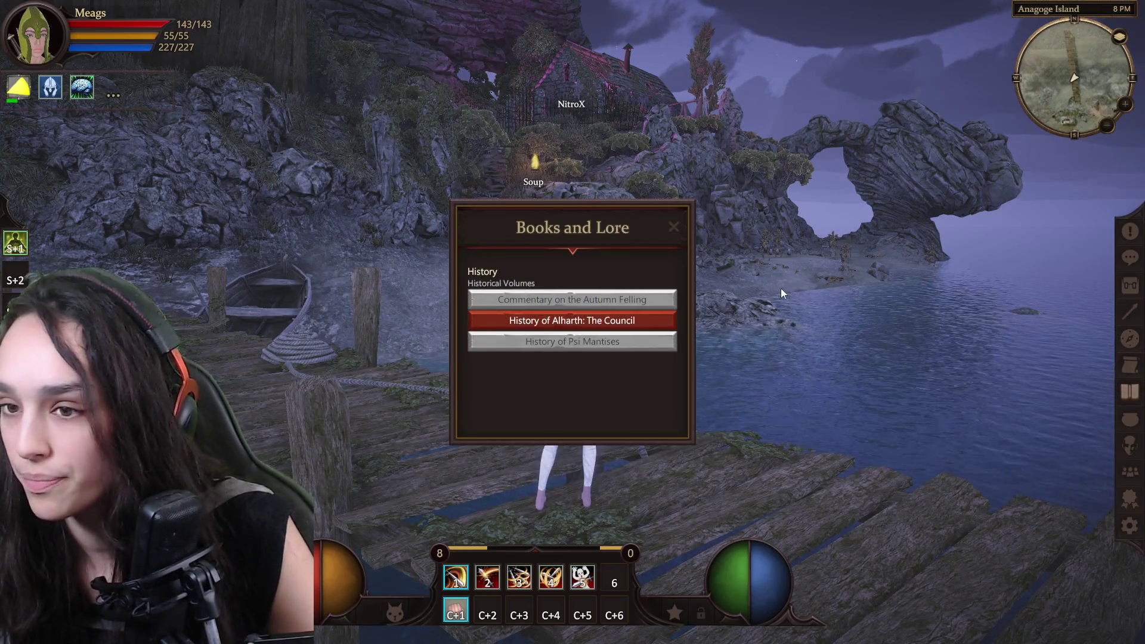
left_click(675, 230)
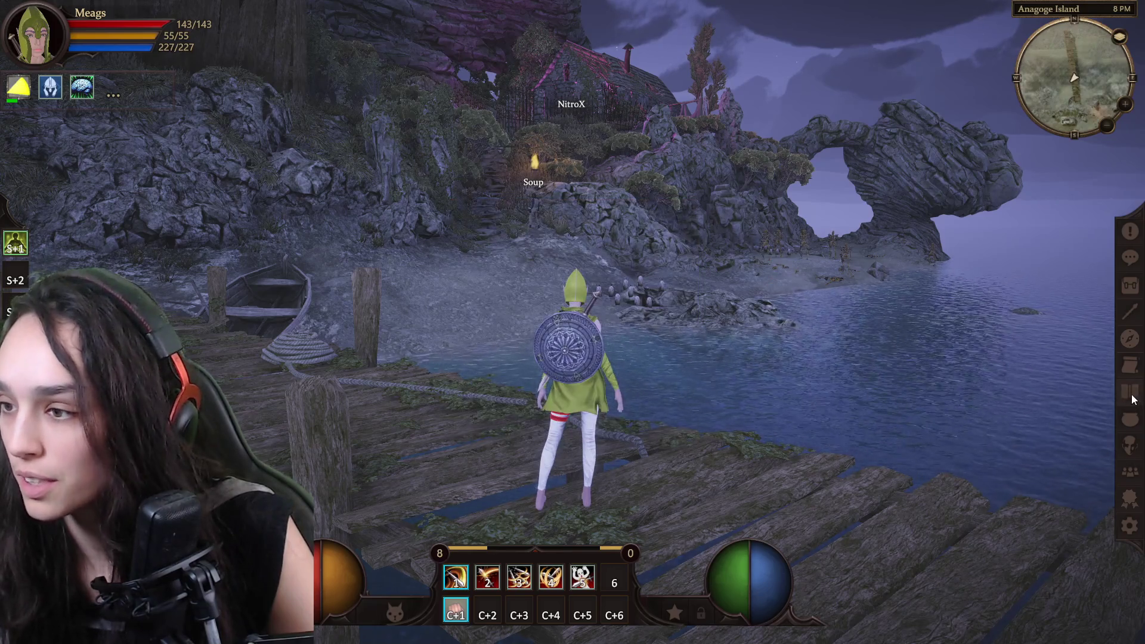
left_click(1134, 448)
left_click(684, 159)
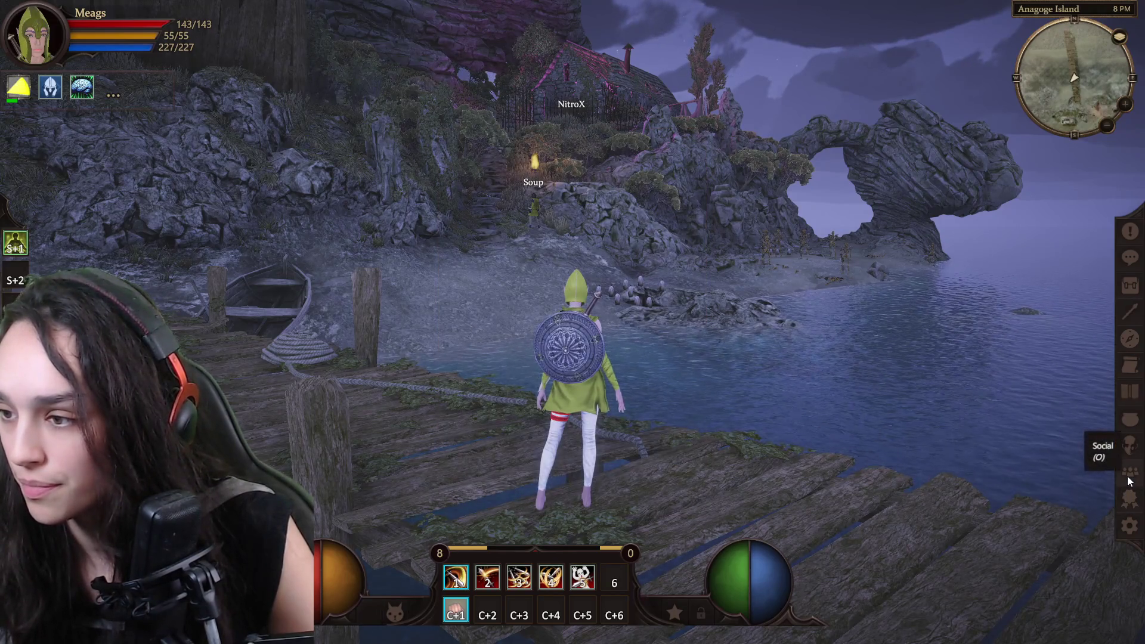
Step: View the Parasol Mushroom Flakes crafting recipe, then bring up the Quest Log's Stuff to Do for Anagoge Island
left_click(1128, 421)
left_click(366, 224)
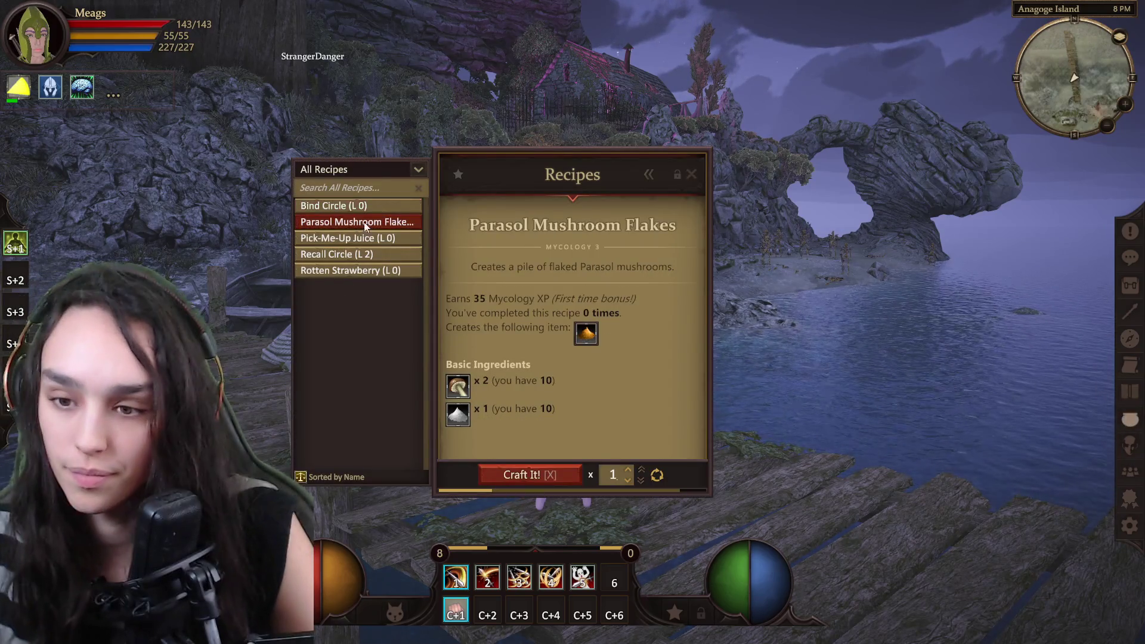
key("Escape")
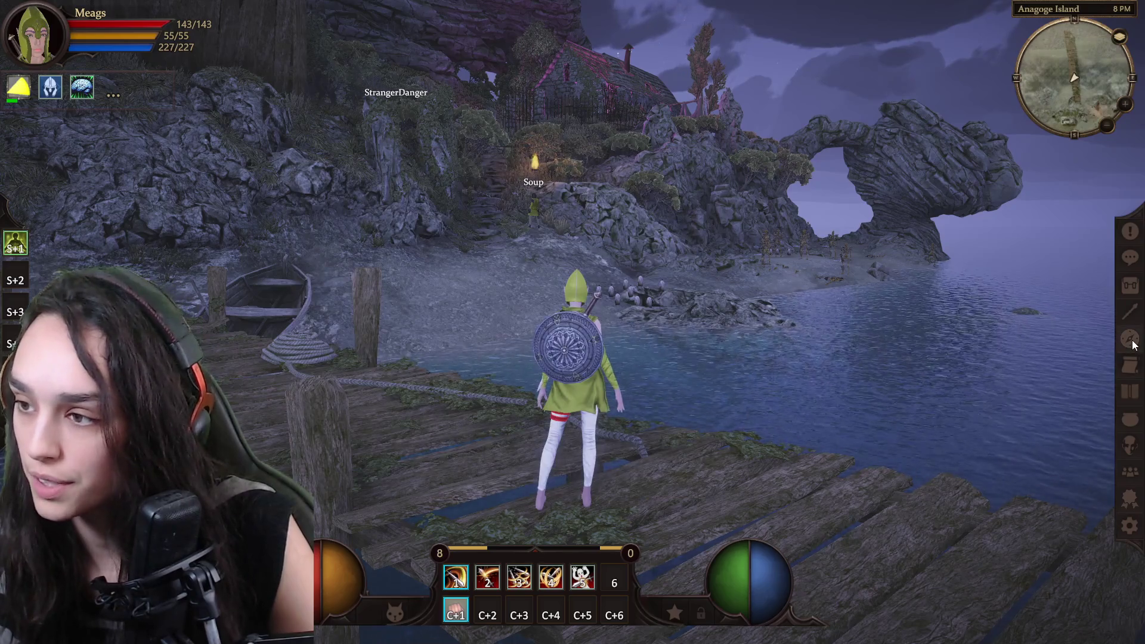
left_click(1130, 362)
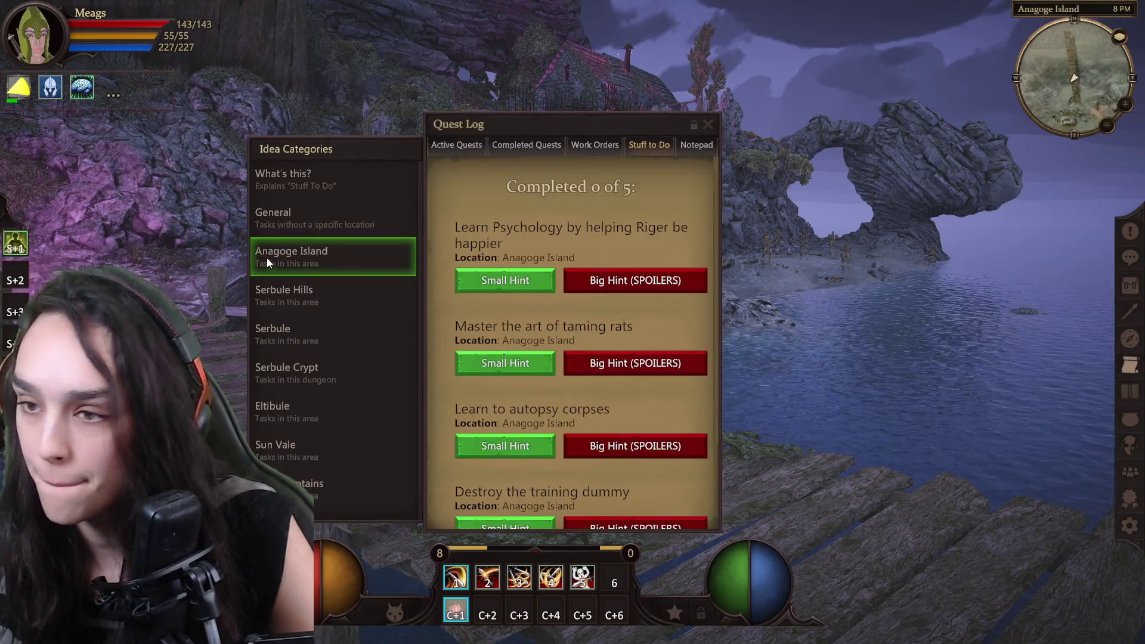
Step: Close the quest log, glance at chat, check the Social window's Party details, and peek at the quest log again
left_click(707, 124)
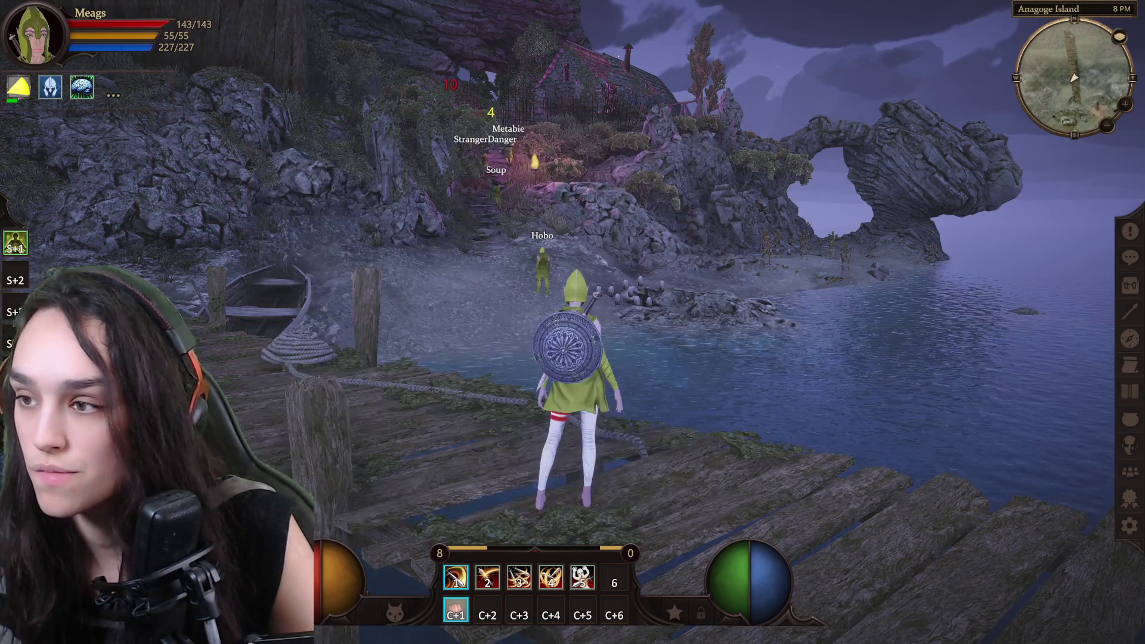
left_click(1131, 259)
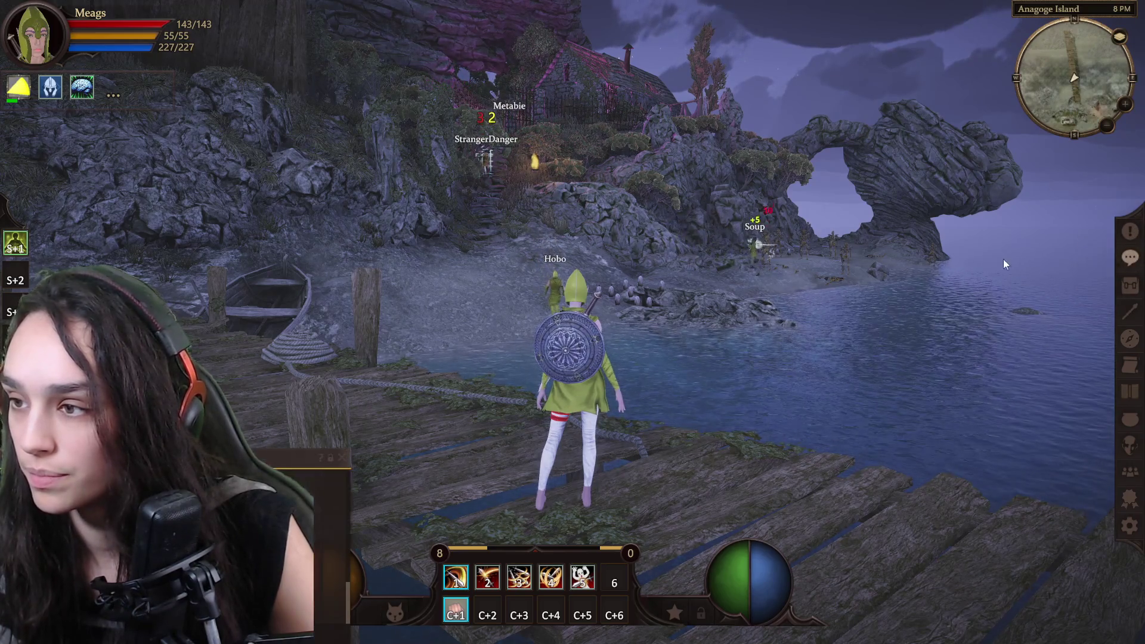
left_click(1131, 259)
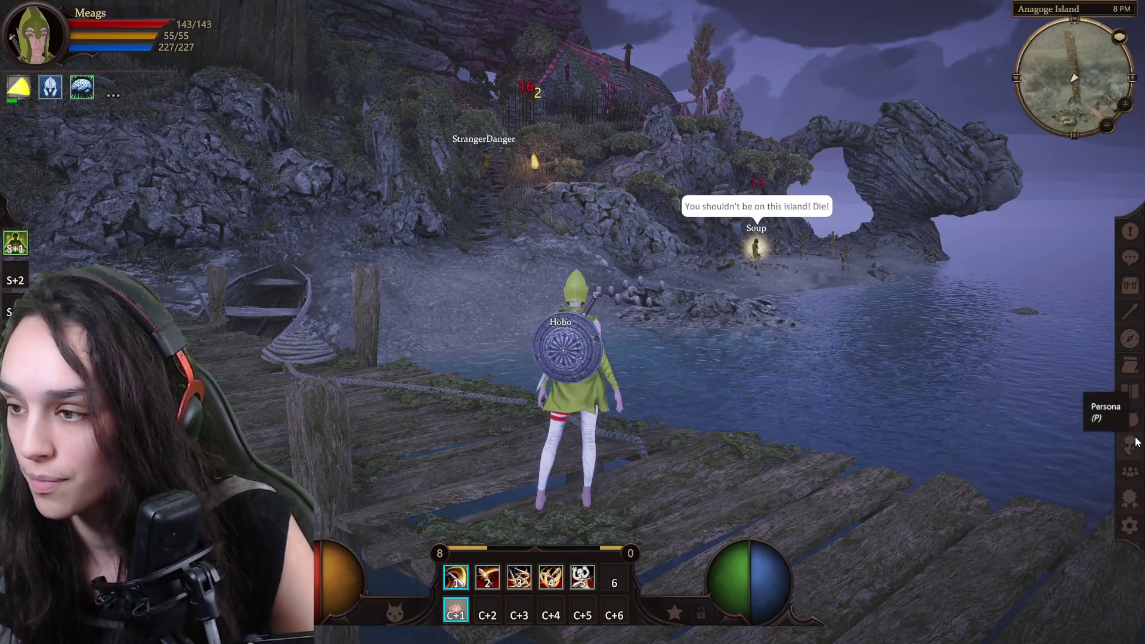
left_click(1131, 472)
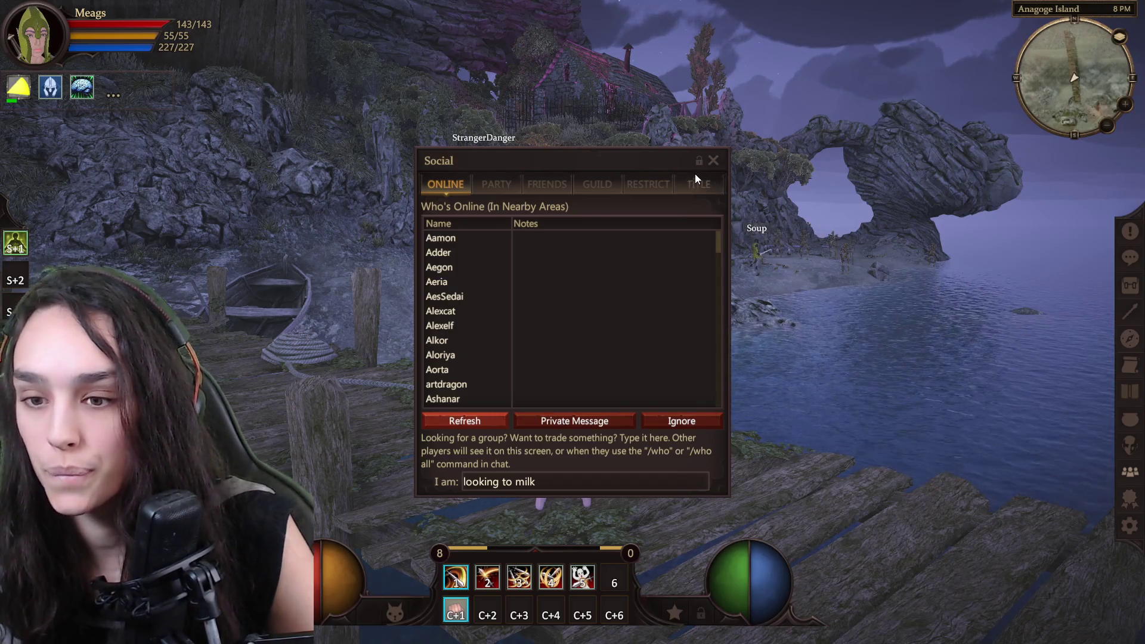
left_click(493, 180)
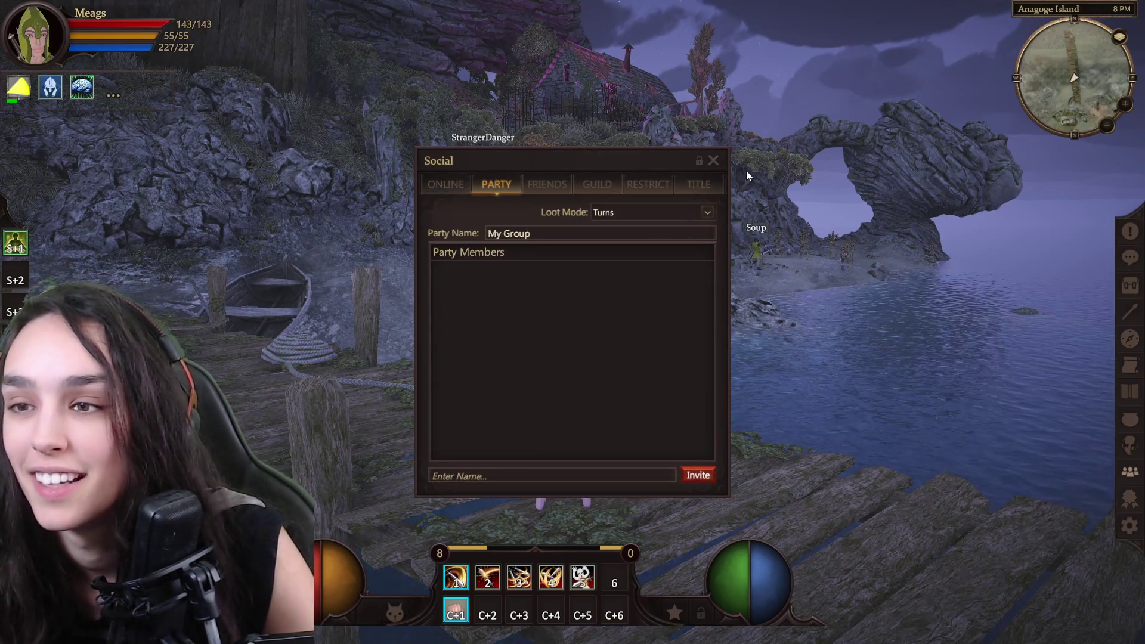
left_click(714, 160)
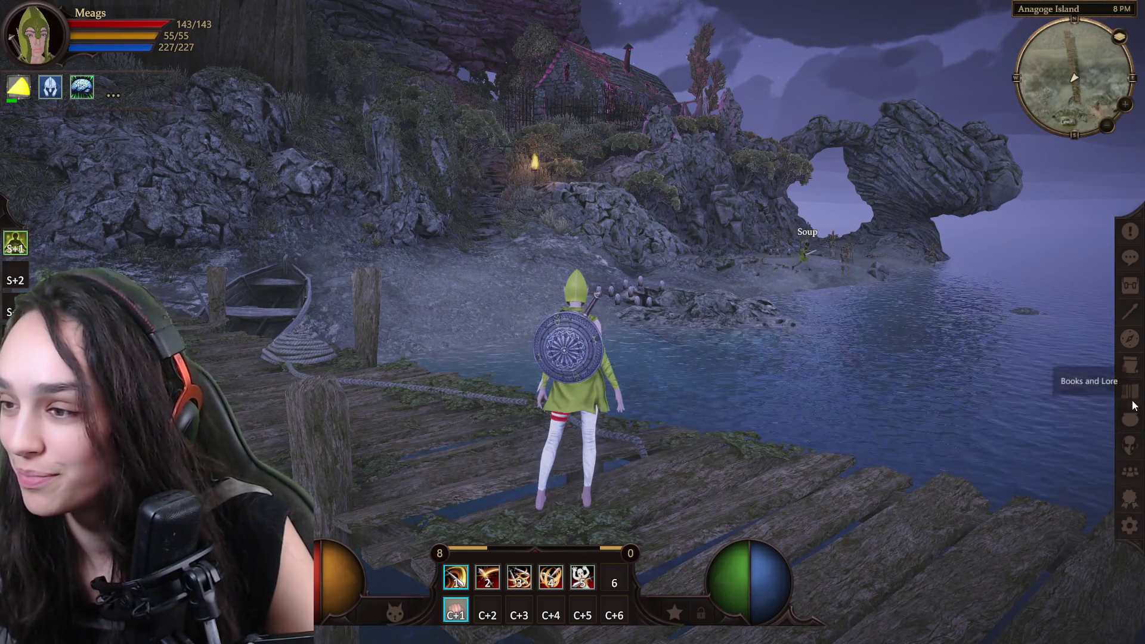
left_click(1132, 367)
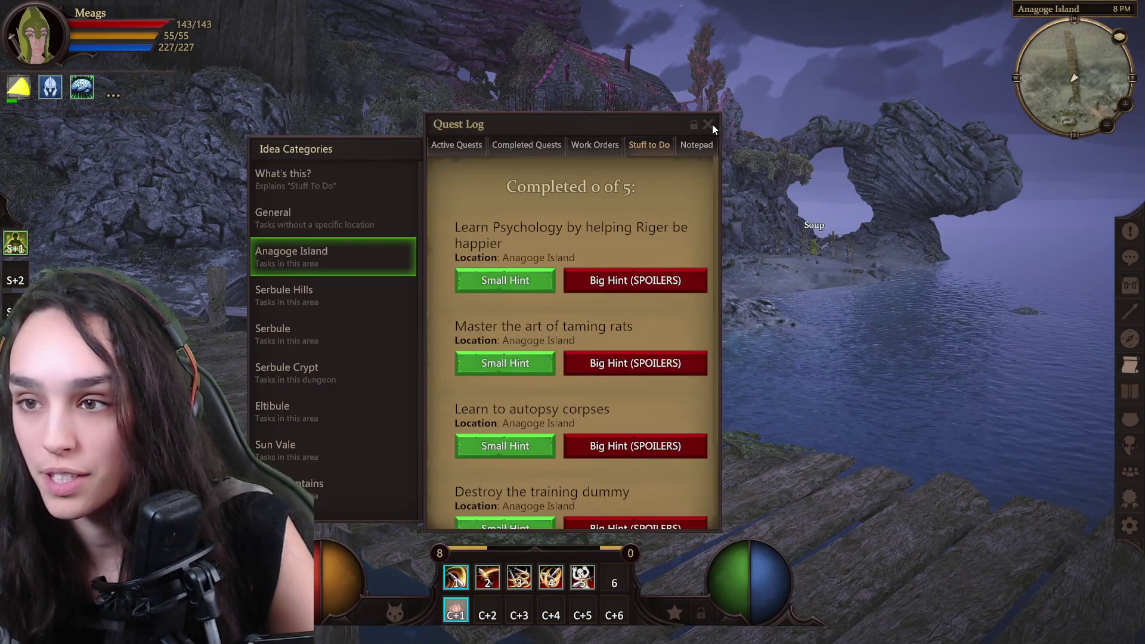
left_click(709, 125)
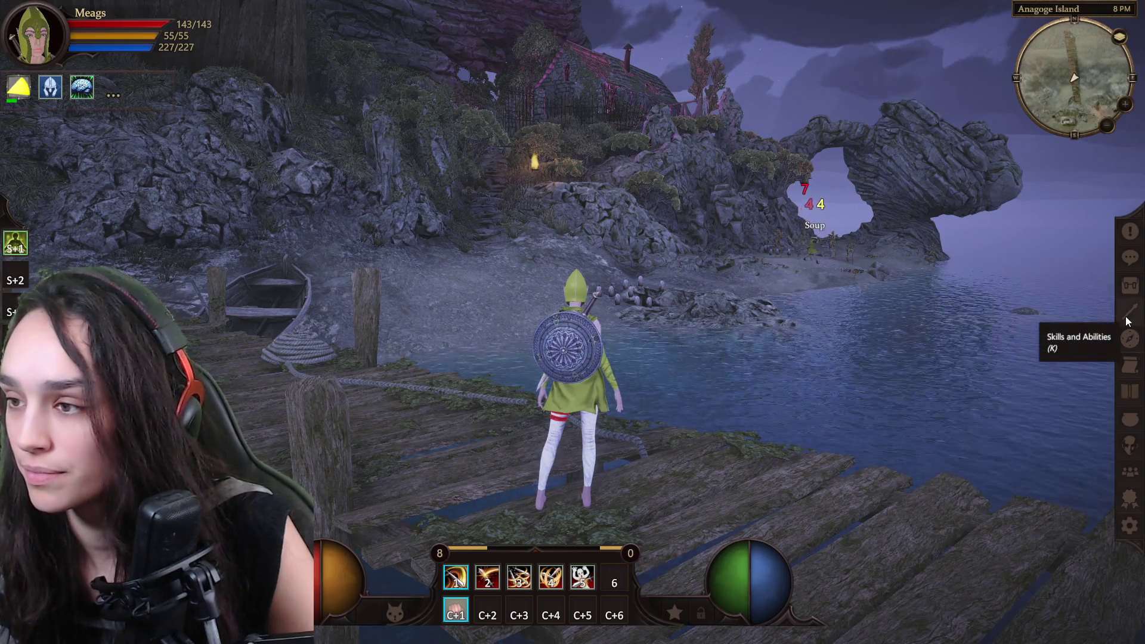
Step: Browse Mycology, Endurance and Archery in Skills & Abilities, return to Special Abilities, and close it
left_click(1129, 323)
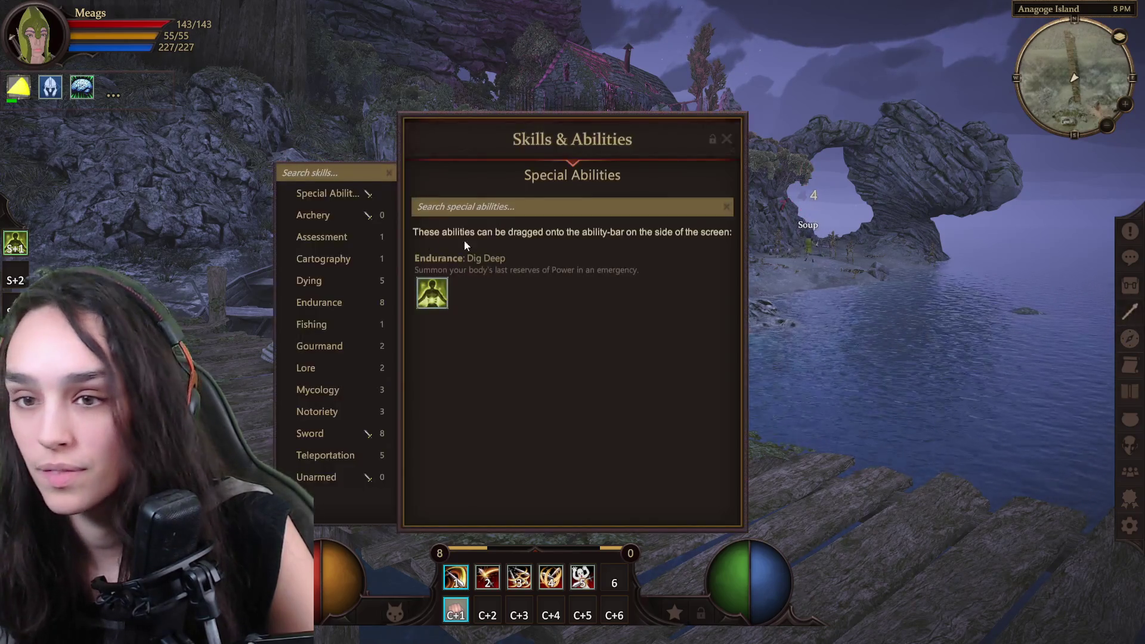
left_click(318, 389)
left_click(328, 303)
left_click(334, 215)
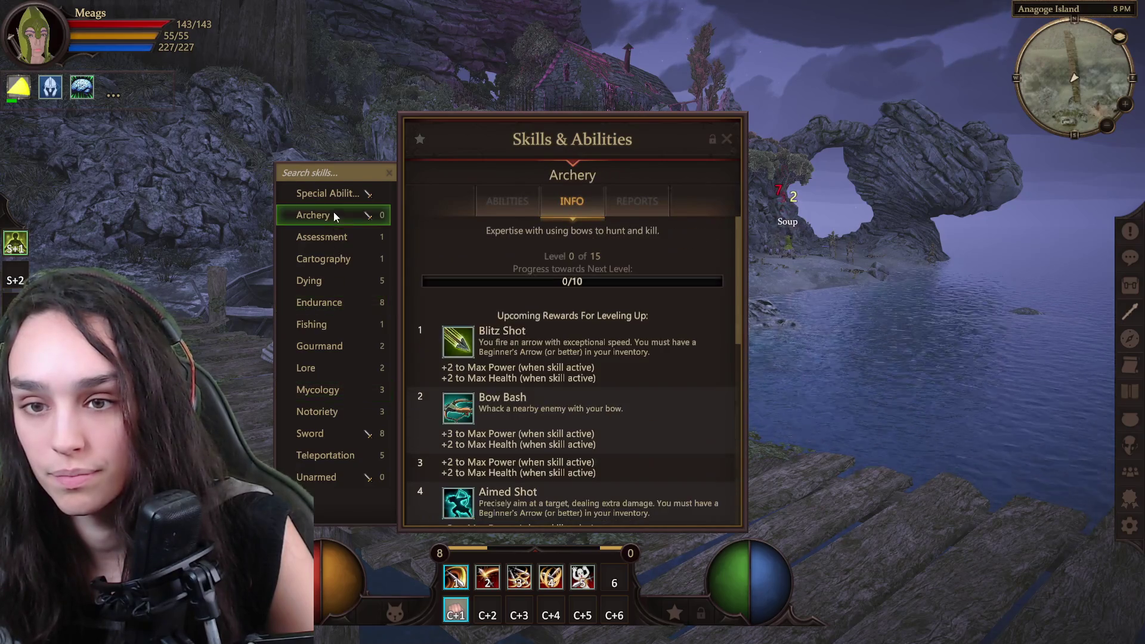
left_click(333, 197)
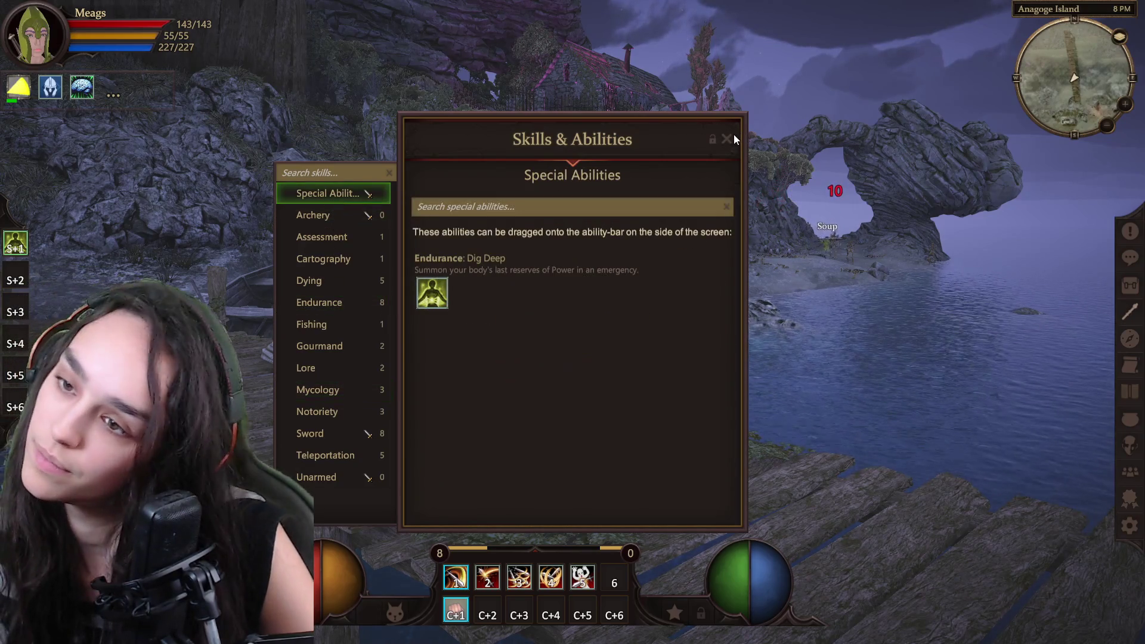
left_click(730, 137)
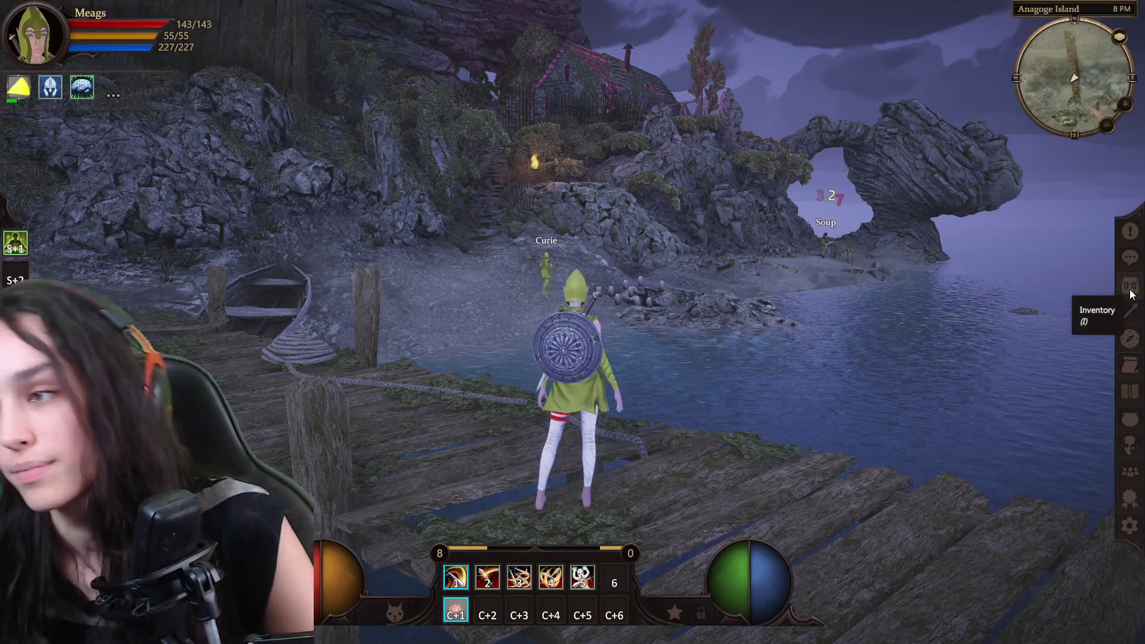
left_click(1129, 287)
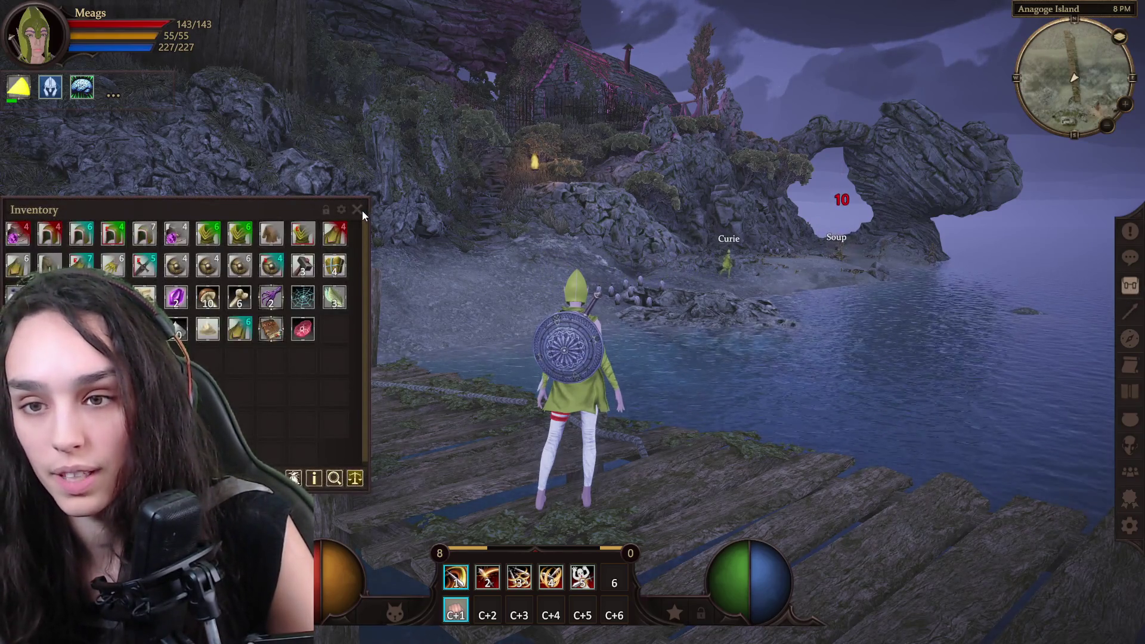
left_click(358, 210)
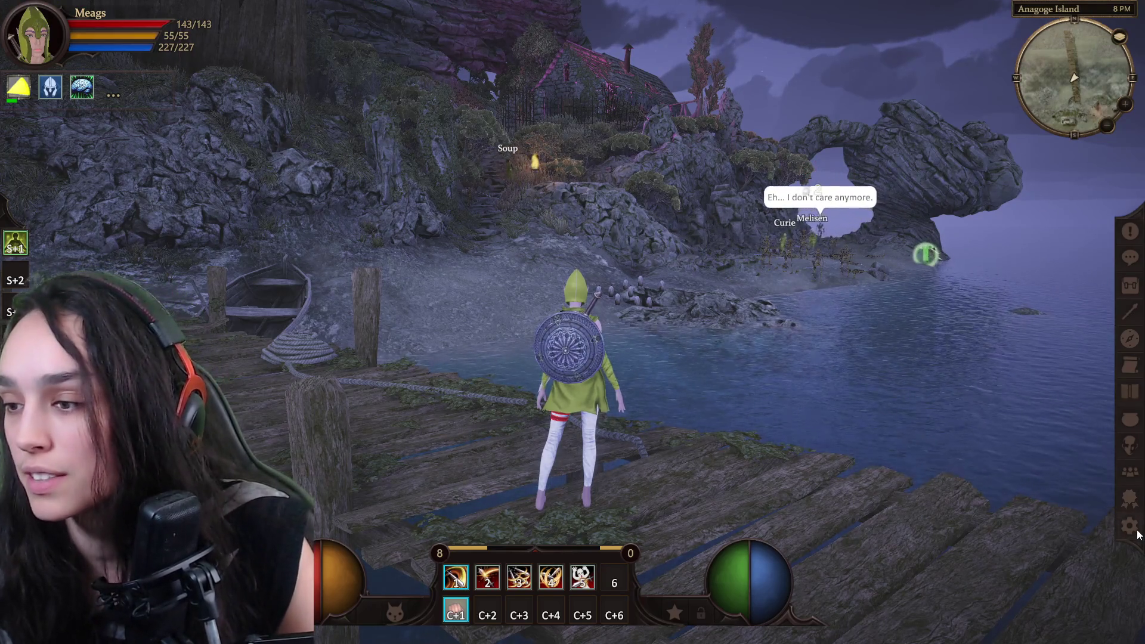
Step: Bring up Settings and flip through the Special, Sound, GUI and Graphics pages
key("Escape")
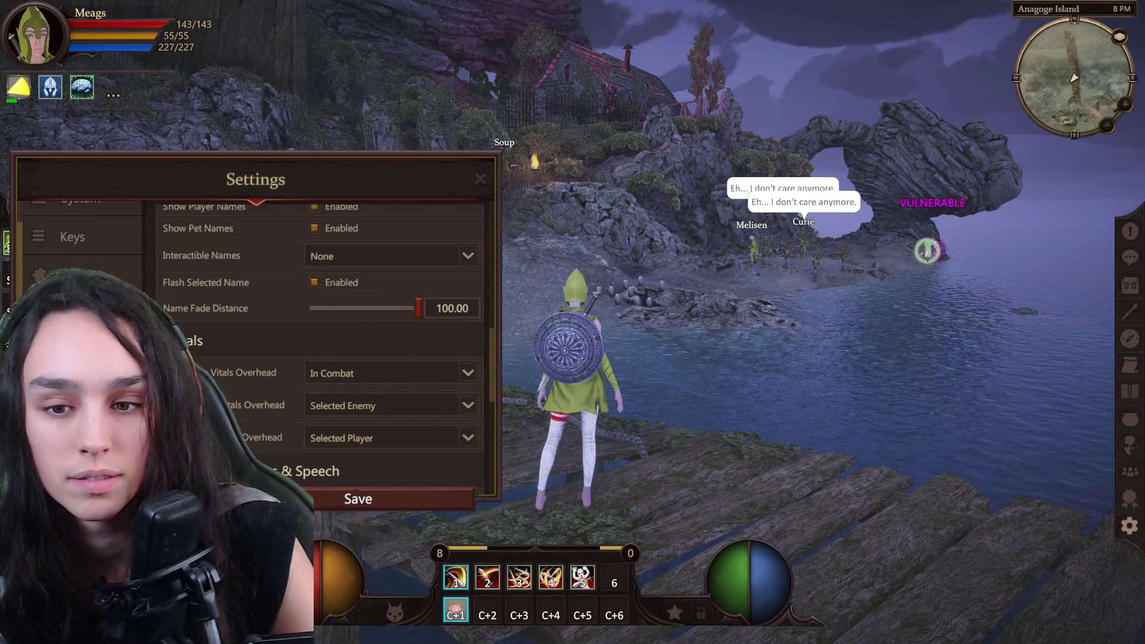
left_click(72, 276)
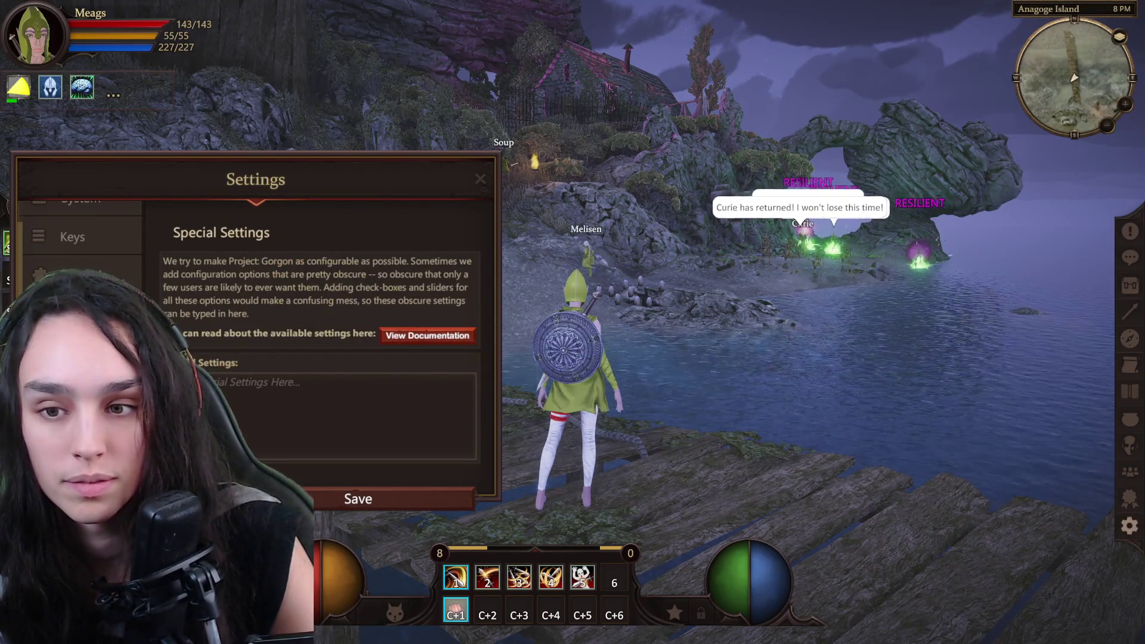
left_click(72, 277)
scroll(72, 269, "up", 1)
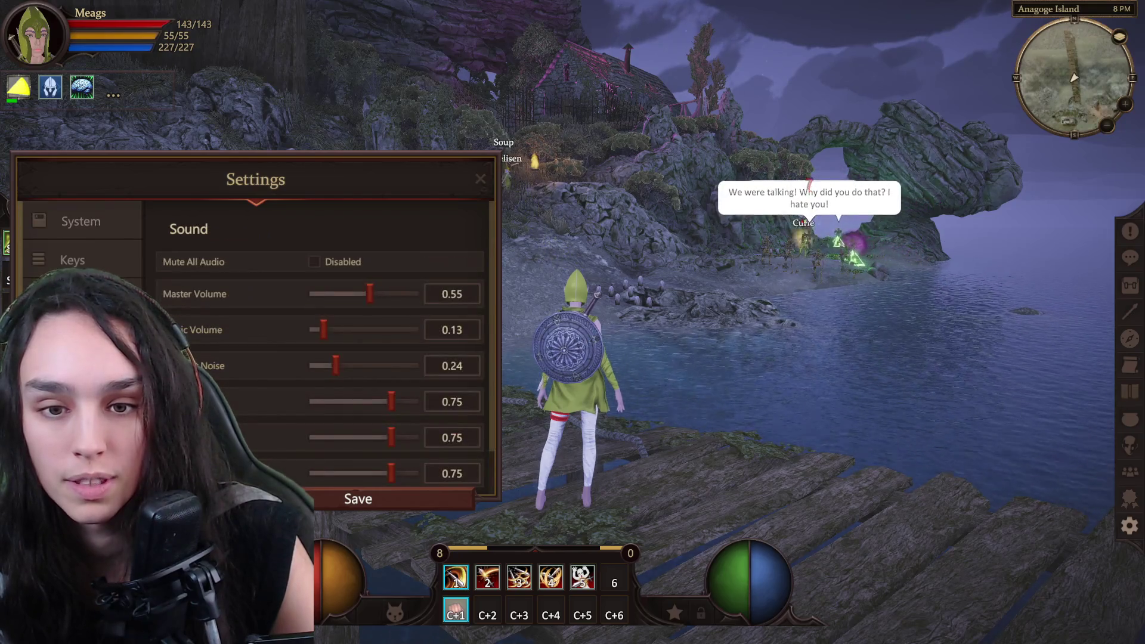
left_click(71, 336)
left_click(71, 376)
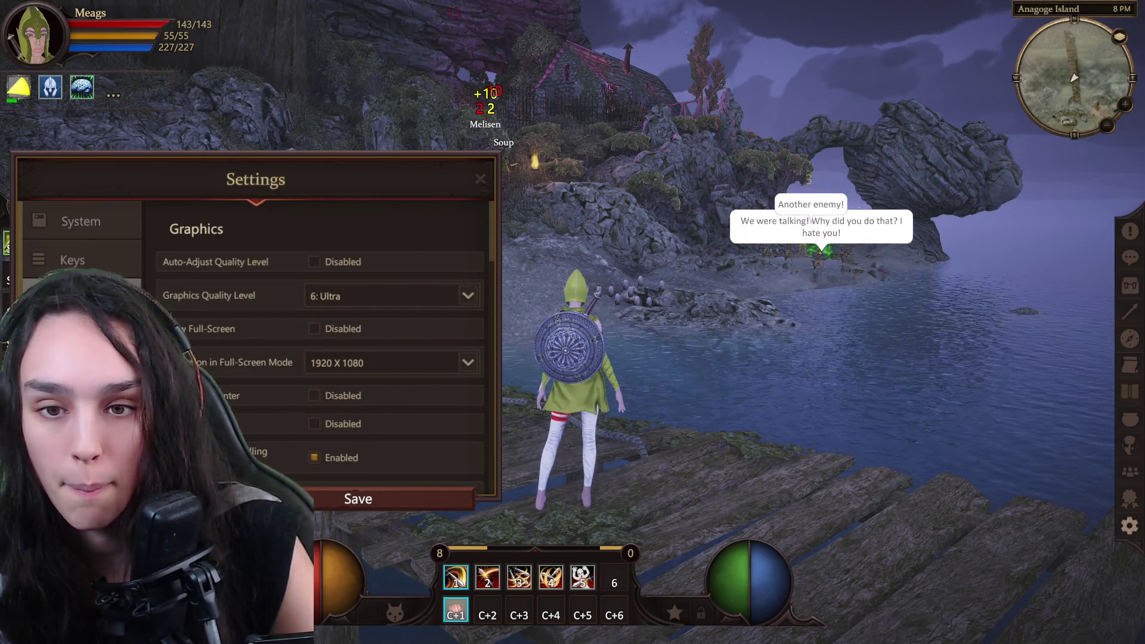
Step: Check the Controls, Keys and System Info pages, close Settings, and walk the character up the dock
left_click(71, 298)
left_click(99, 259)
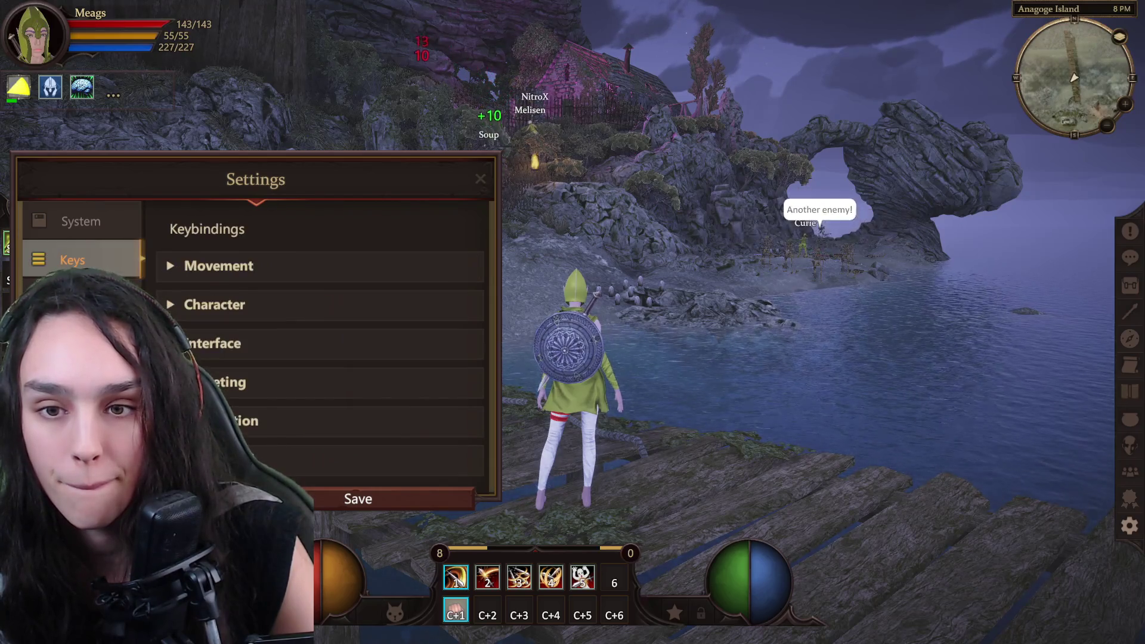
left_click(99, 228)
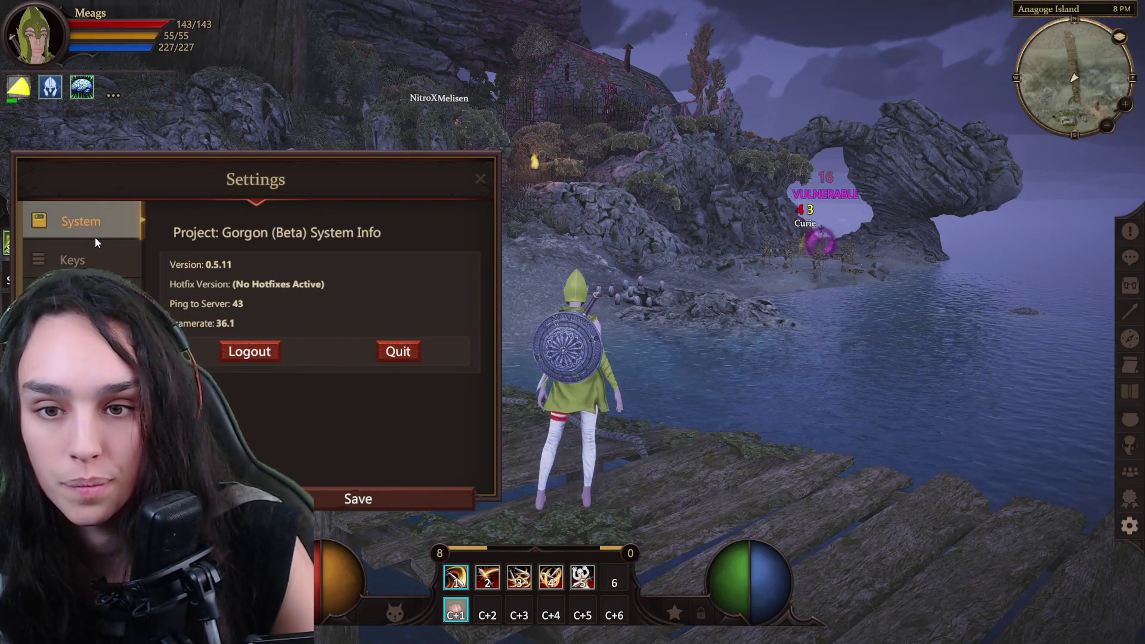
key("Escape")
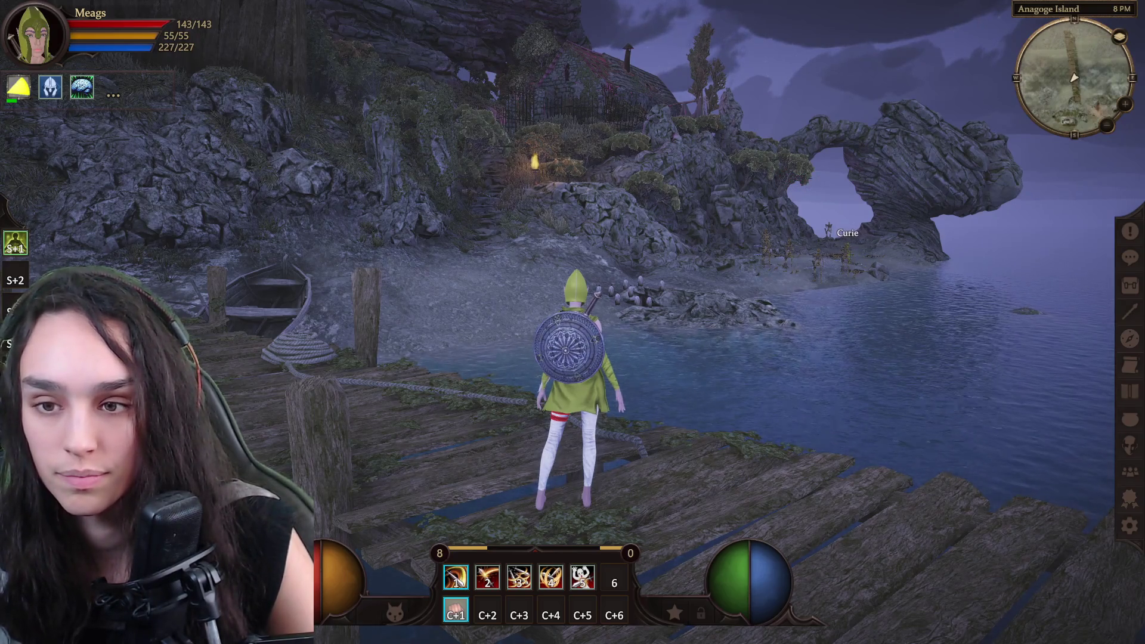
left_click(413, 303)
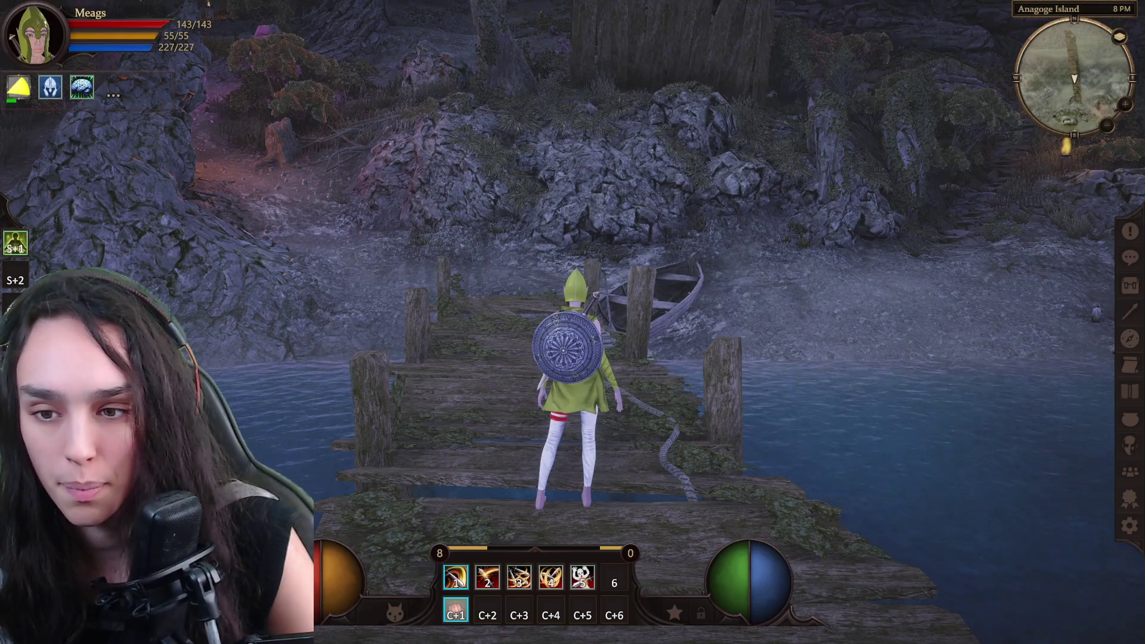
Step: Reopen Settings on the Controls page to review the control options
key("Escape")
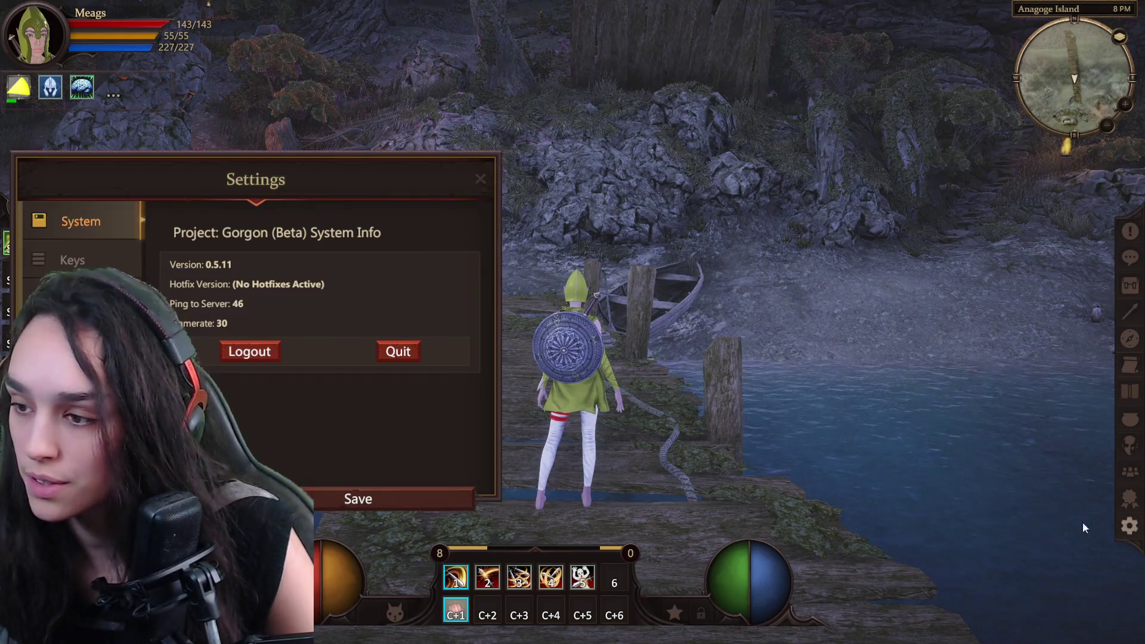
left_click(81, 298)
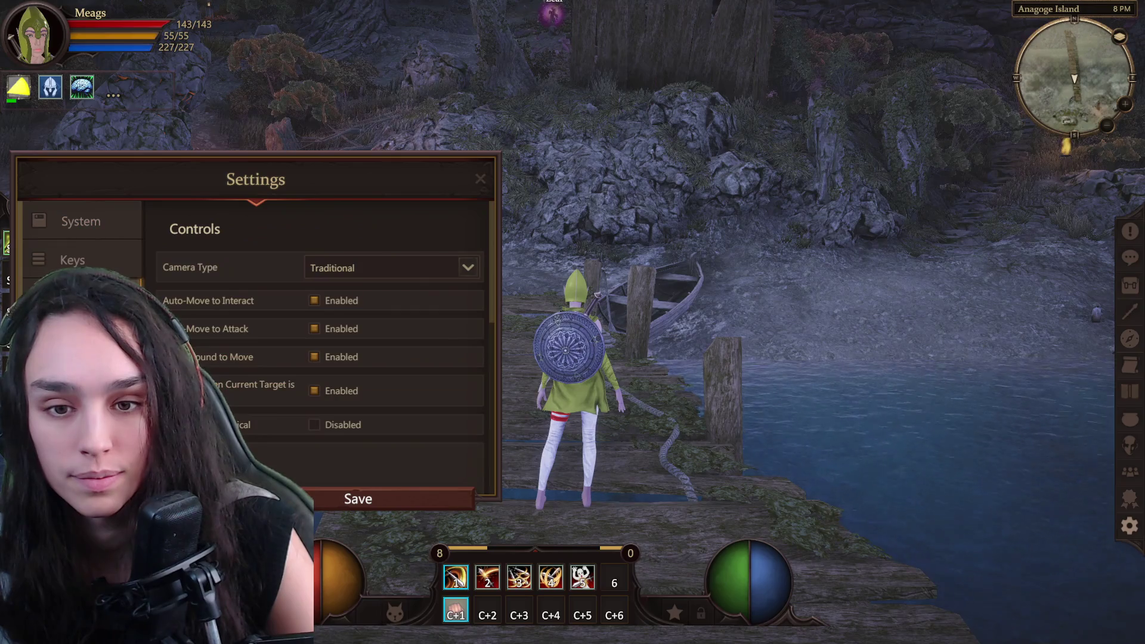
scroll(193, 298, "down", 5)
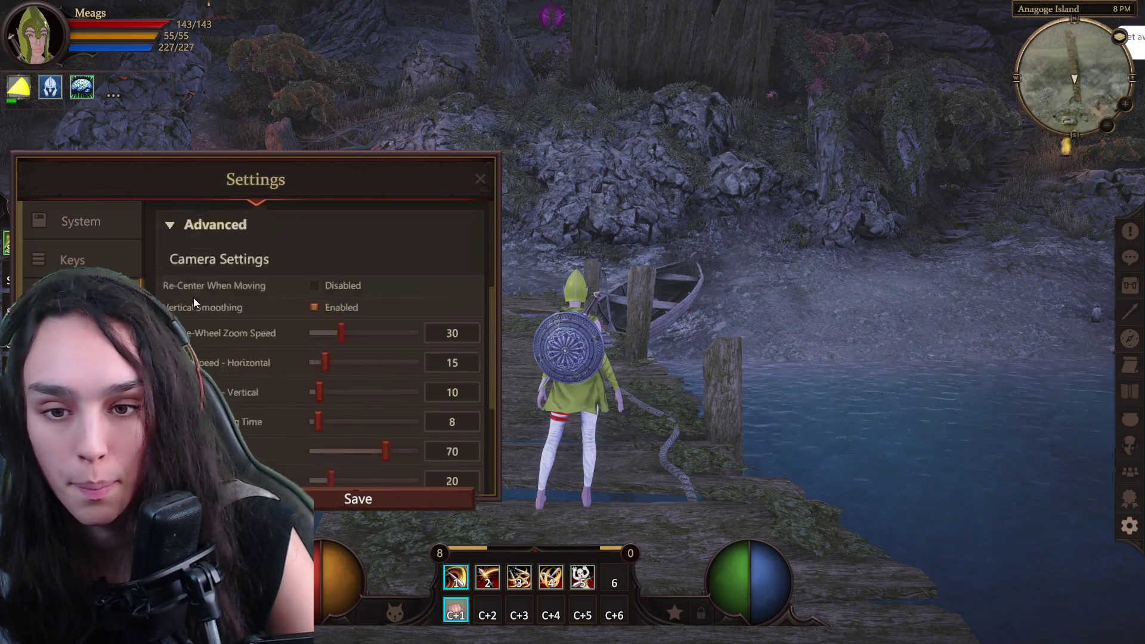
scroll(193, 298, "down", 5)
scroll(193, 297, "down", 5)
scroll(198, 299, "down", 5)
scroll(197, 299, "down", 5)
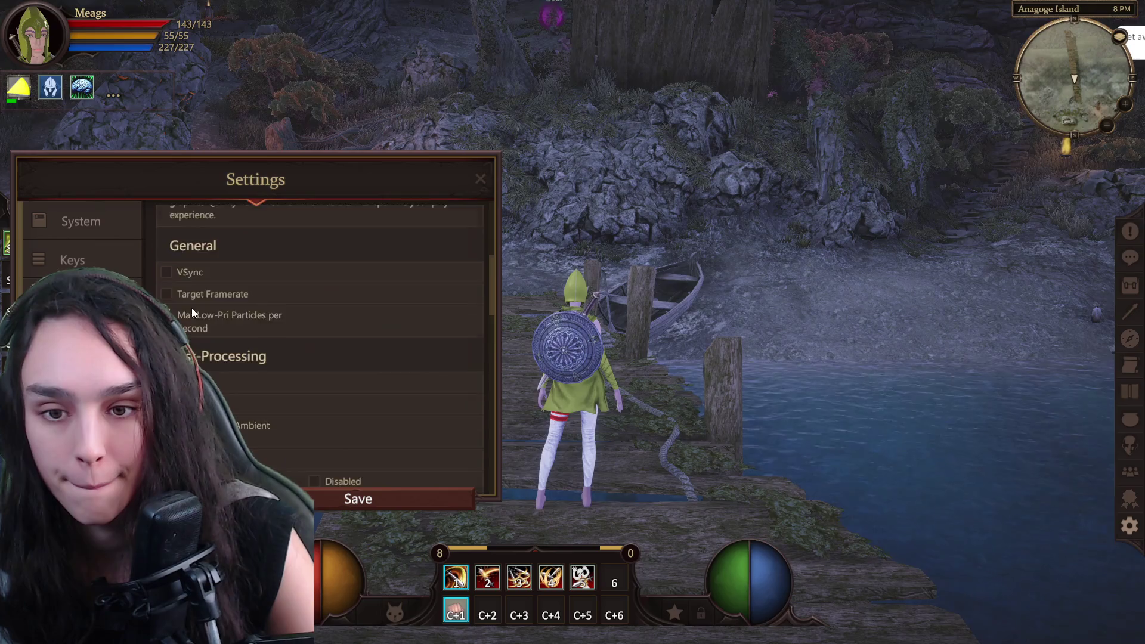
scroll(191, 308, "down", 5)
scroll(186, 296, "down", 5)
scroll(185, 321, "down", 5)
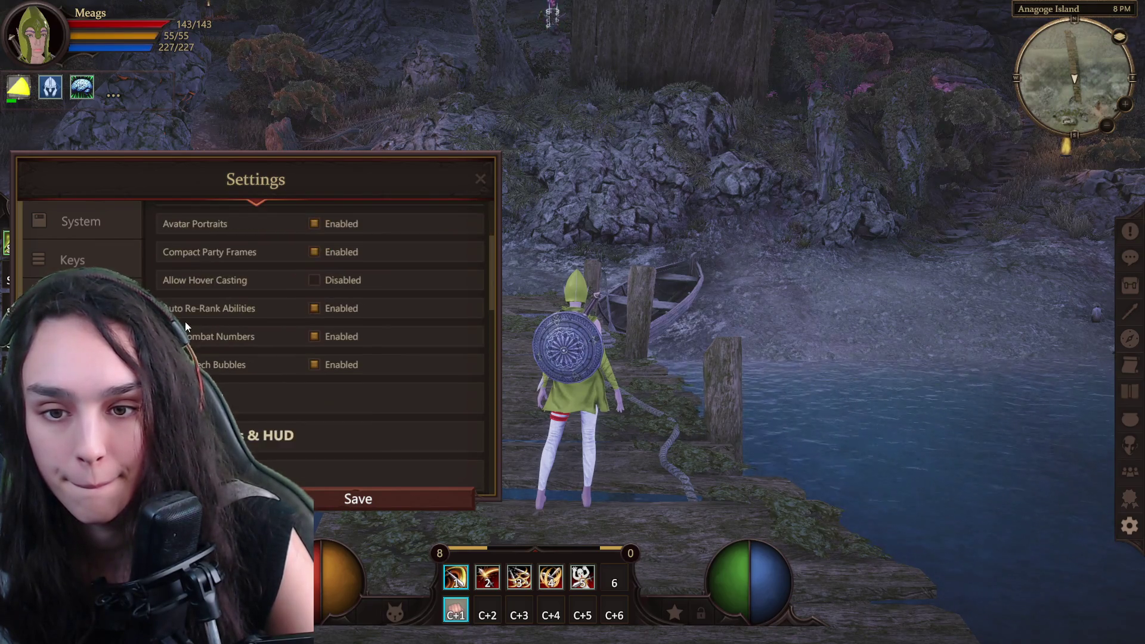
scroll(185, 321, "down", 5)
scroll(444, 367, "down", 5)
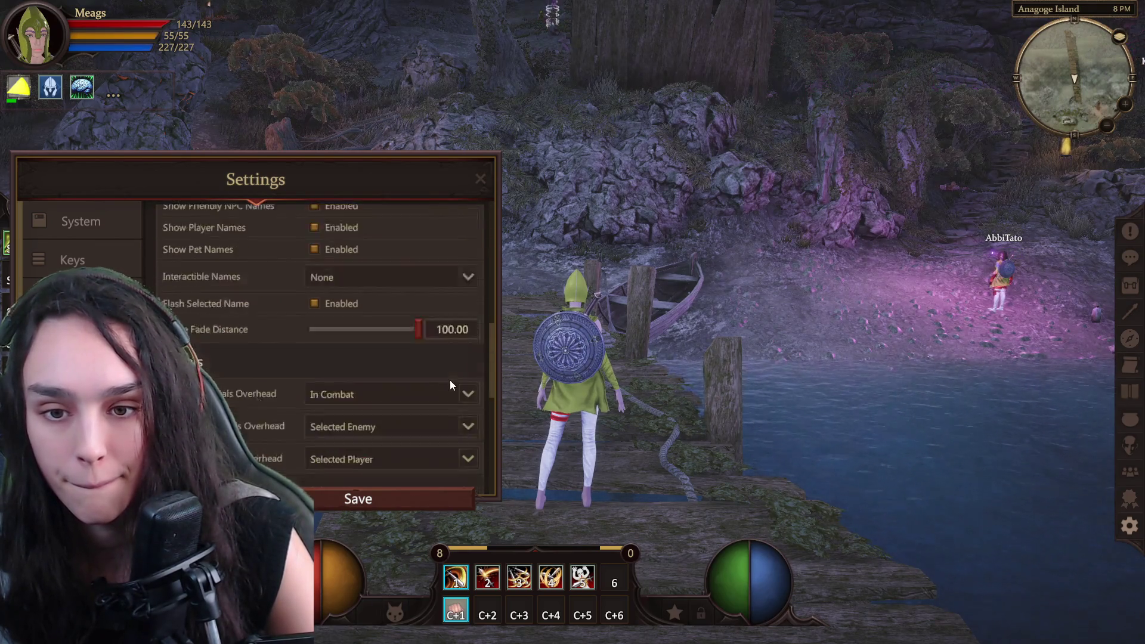
scroll(451, 384, "down", 5)
scroll(474, 443, "down", 5)
scroll(472, 441, "down", 3)
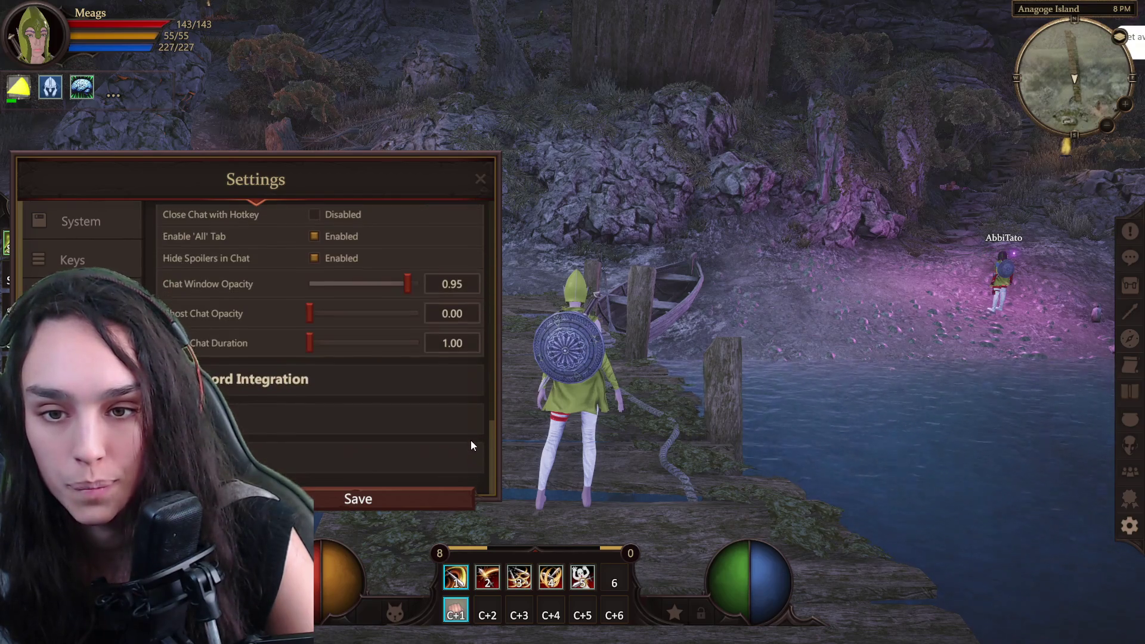
scroll(250, 422, "up", 4)
scroll(252, 421, "up", 4)
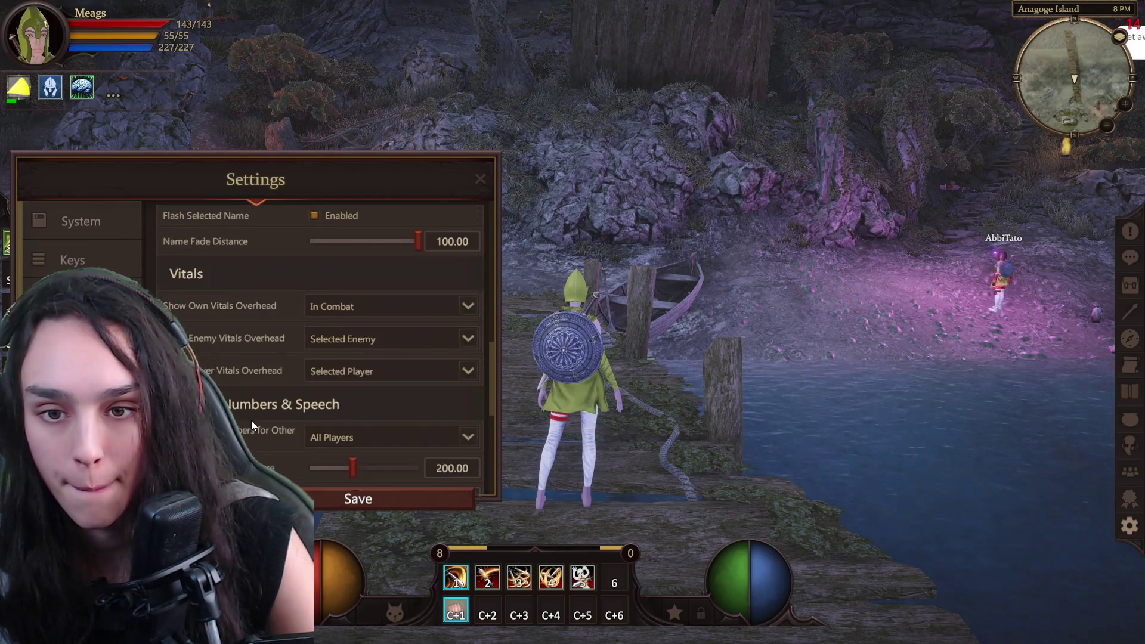
scroll(252, 421, "up", 4)
scroll(251, 418, "up", 3)
scroll(251, 420, "up", 3)
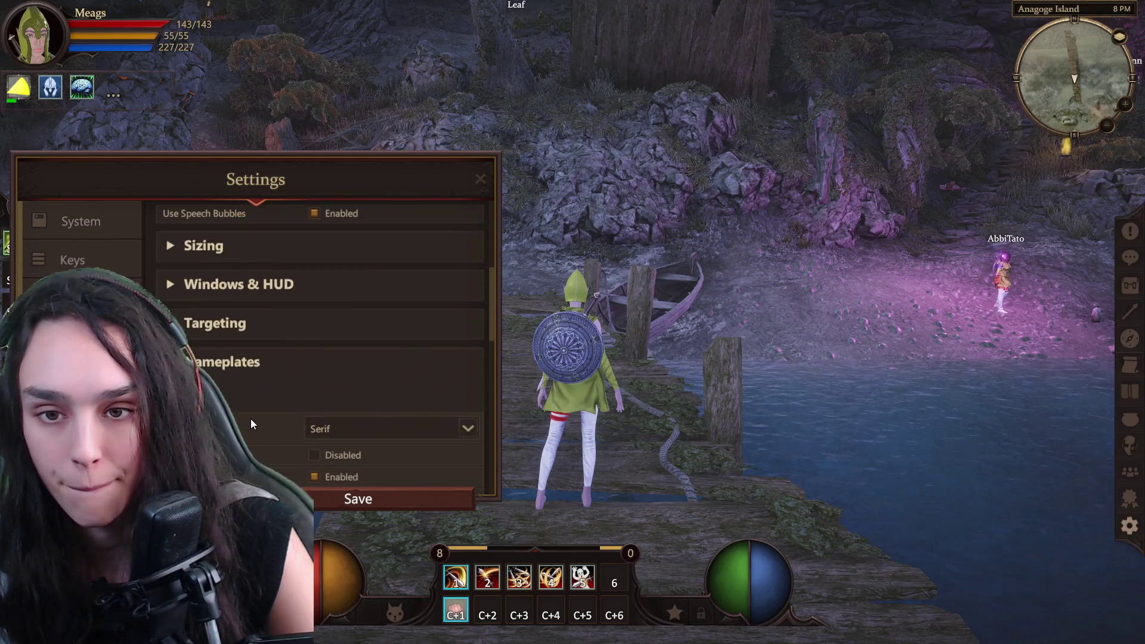
scroll(250, 419, "up", 3)
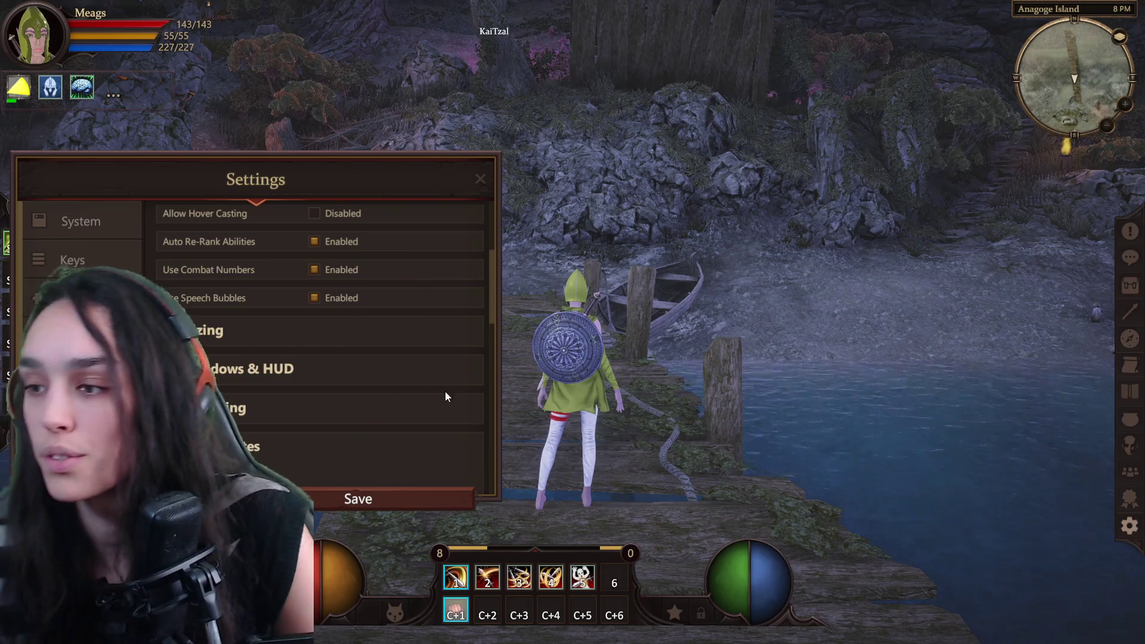
Step: Close Settings, check the Social window's Restrict interaction options, and close it
left_click(481, 178)
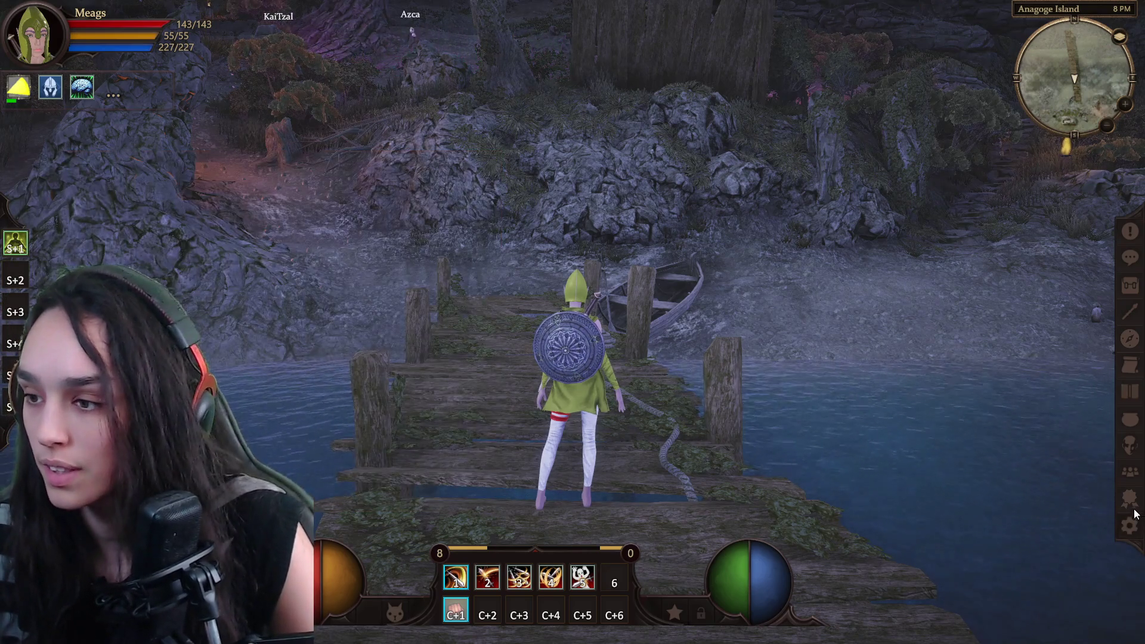
left_click(1129, 484)
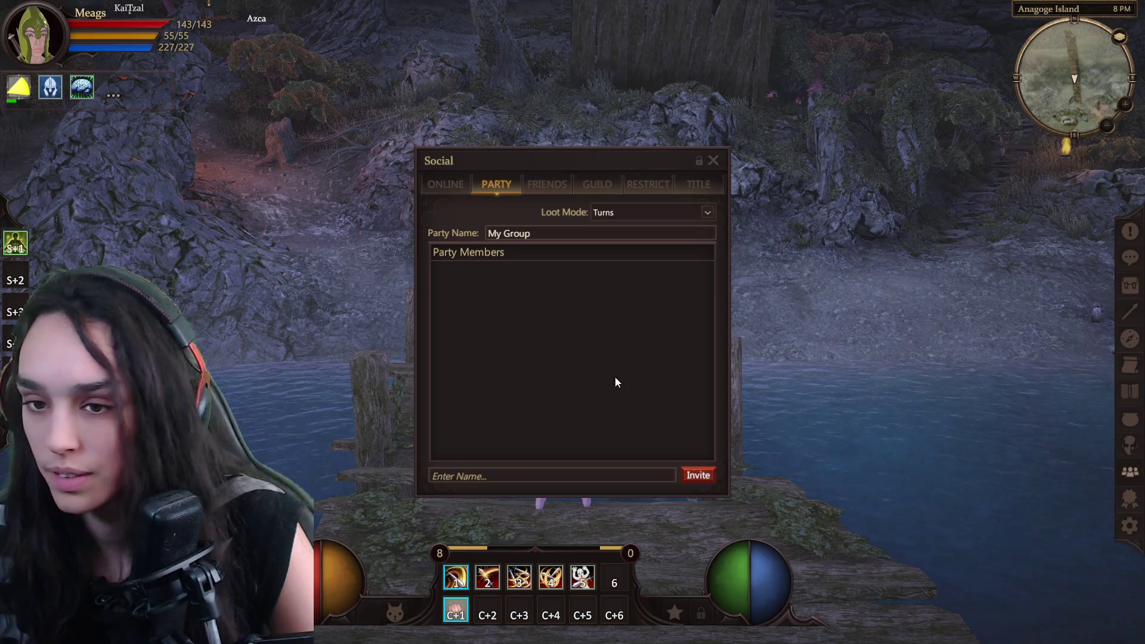
left_click(652, 192)
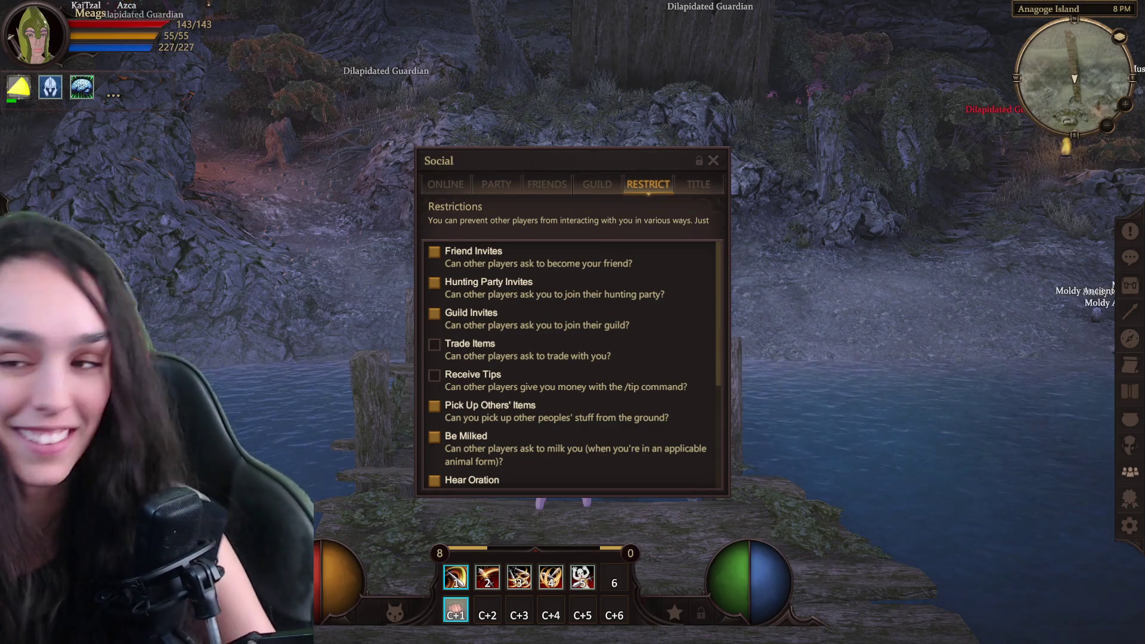
left_click(714, 161)
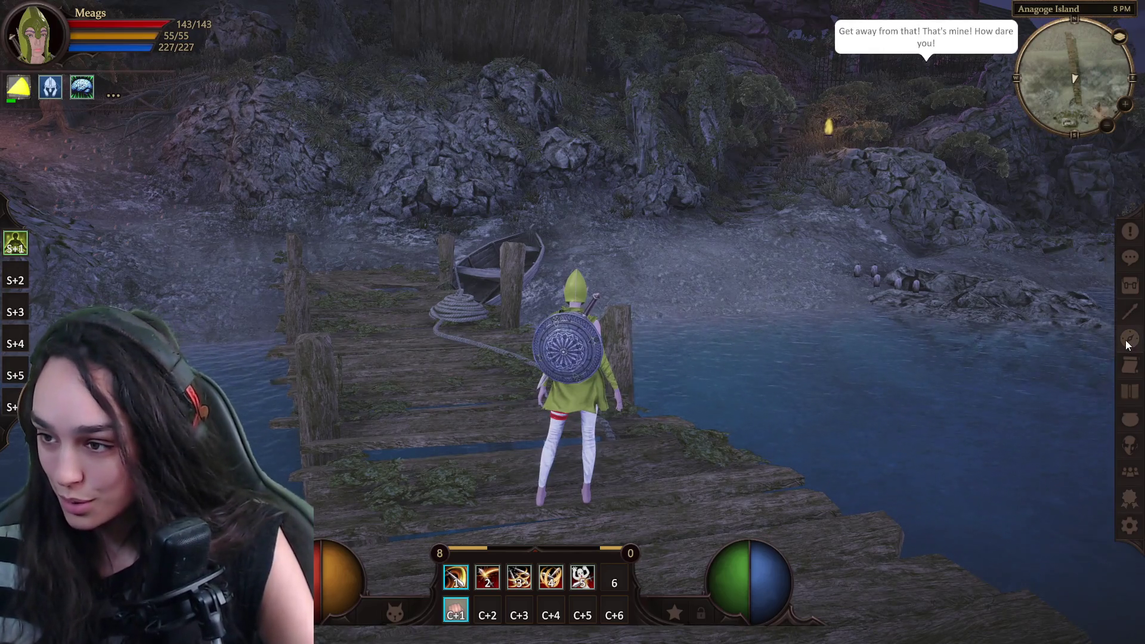
left_click(1130, 369)
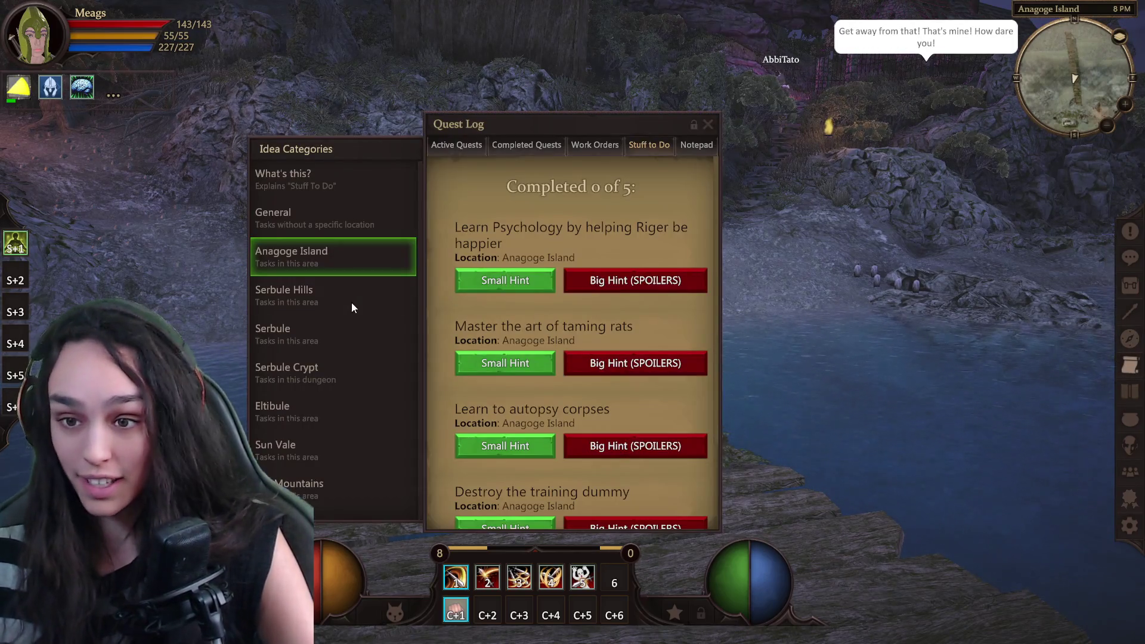
scroll(550, 391, "down", 2)
scroll(552, 403, "up", 2)
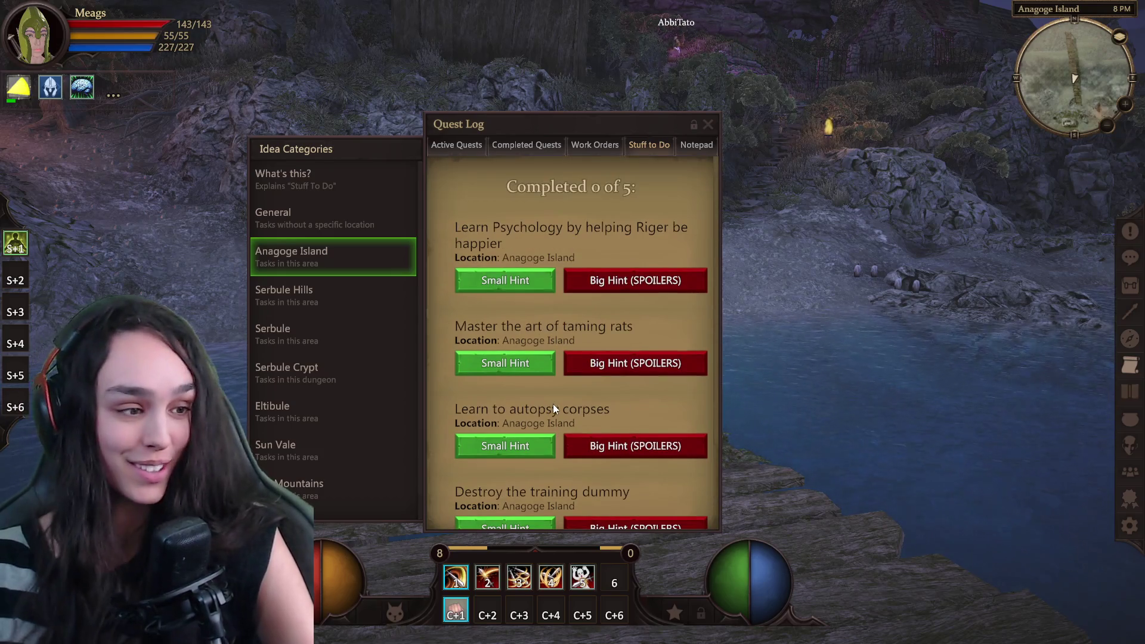
left_click(356, 225)
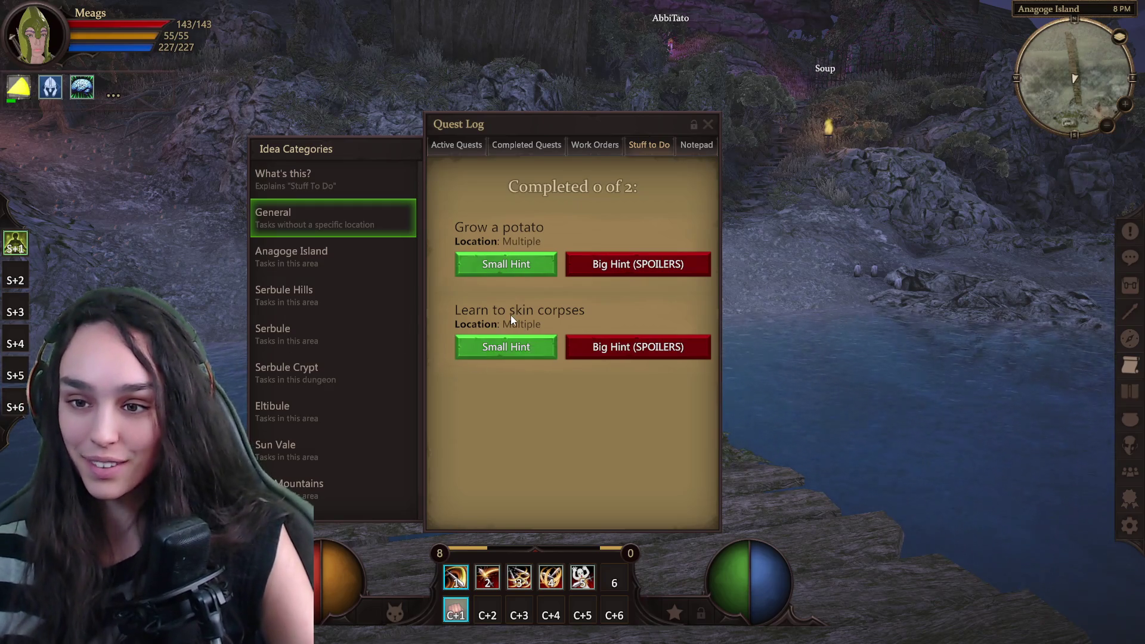
left_click(348, 252)
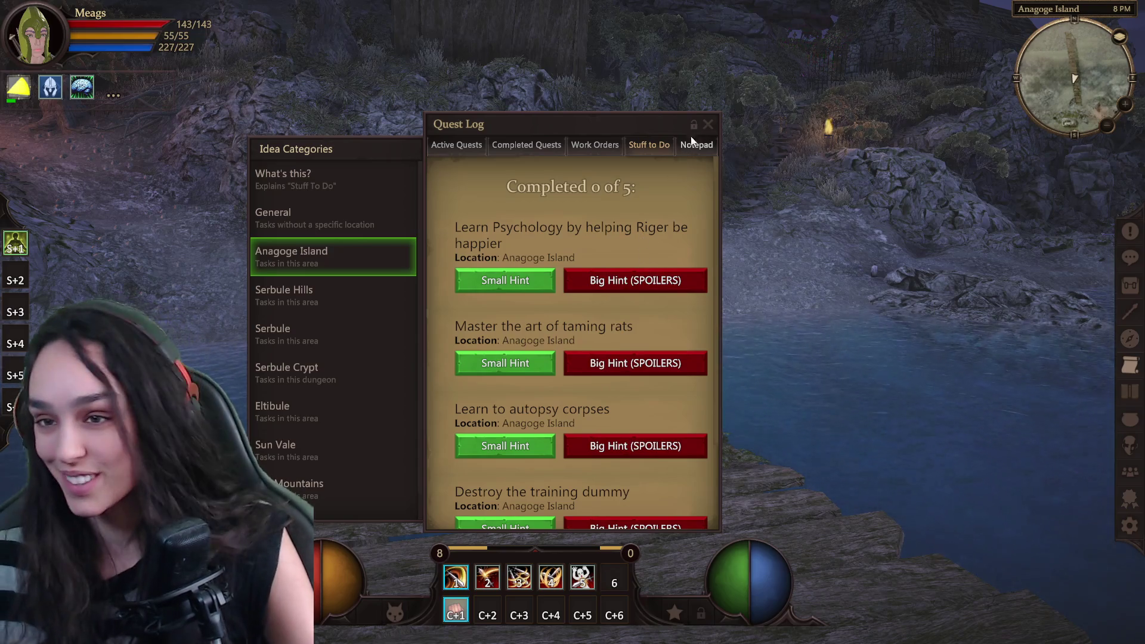
left_click(708, 126)
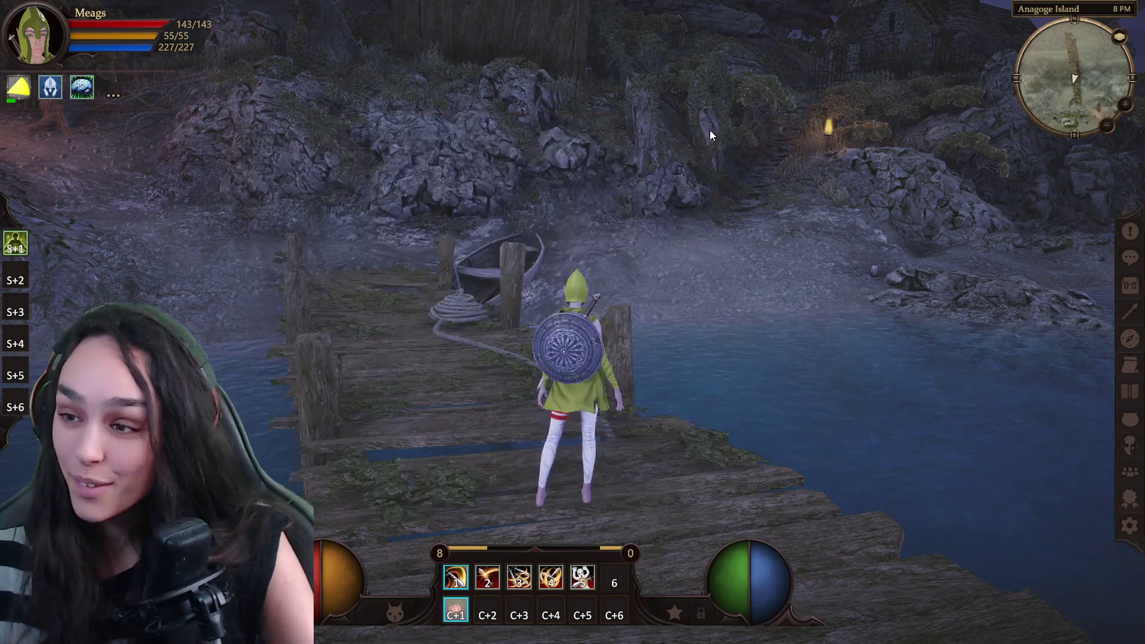
Step: Glance at the Social restrictions window, close it, and bring up the game menu over the dock
left_click(1129, 473)
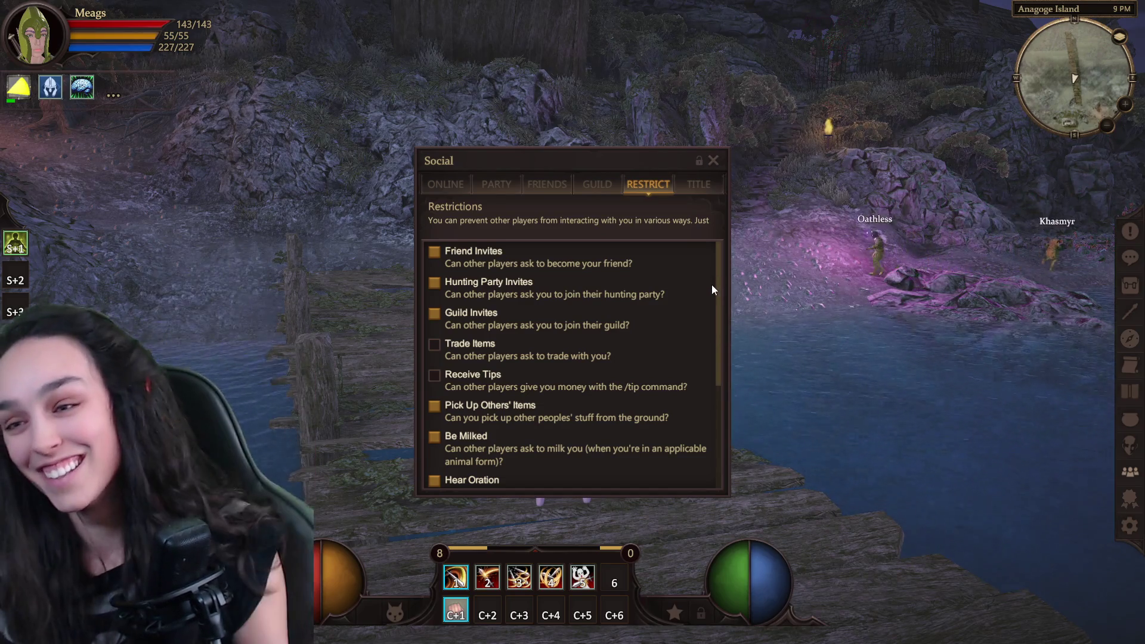
scroll(698, 309, "down", 3)
scroll(677, 371, "down", 1)
scroll(664, 416, "up", 4)
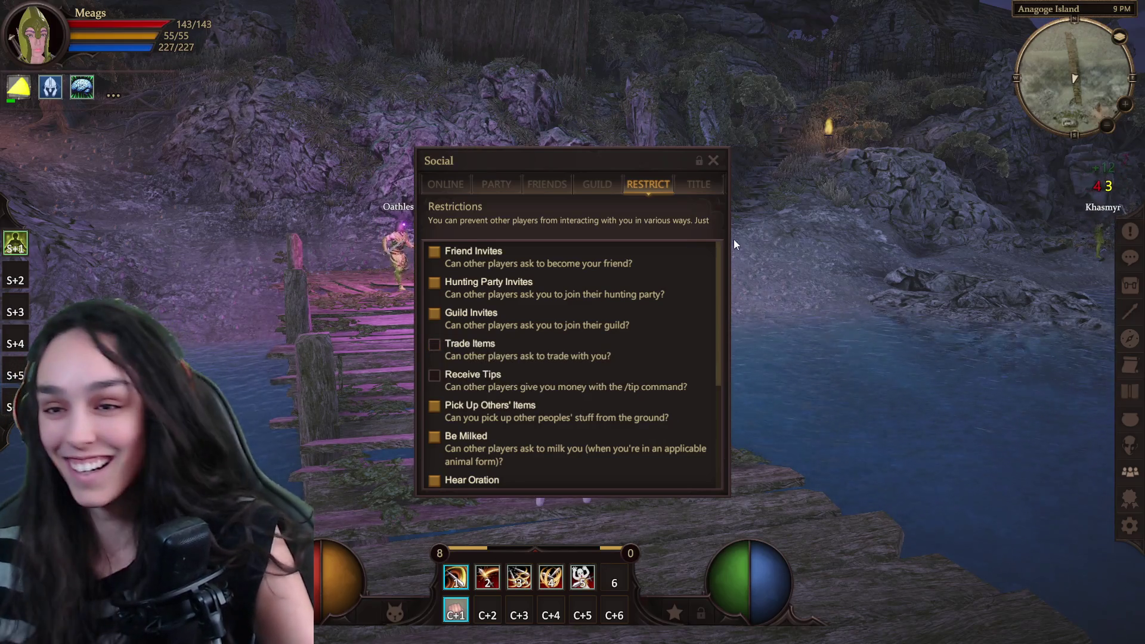
left_click(716, 166)
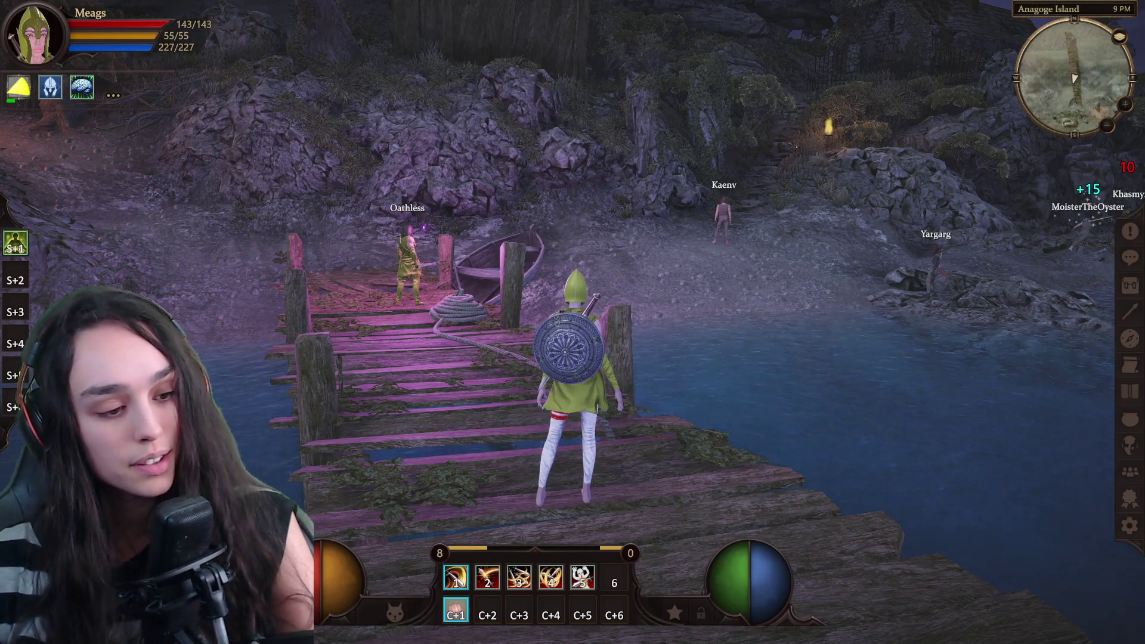
key("Escape")
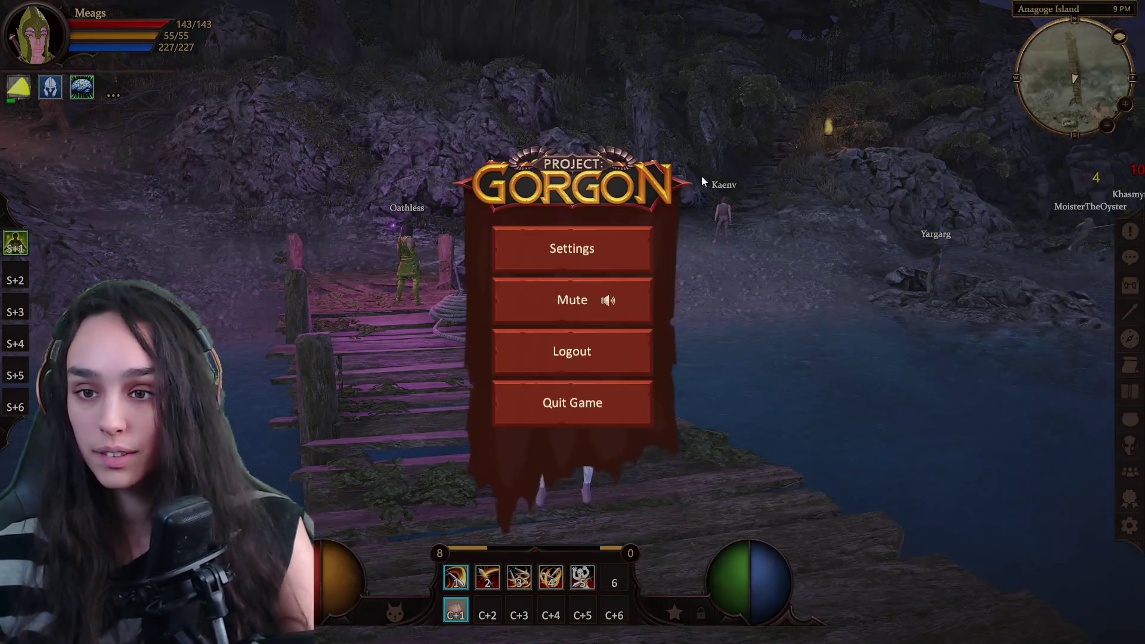
Step: Dismiss the Project Gorgon game menu with Escape before returning to Resolve
key("Escape")
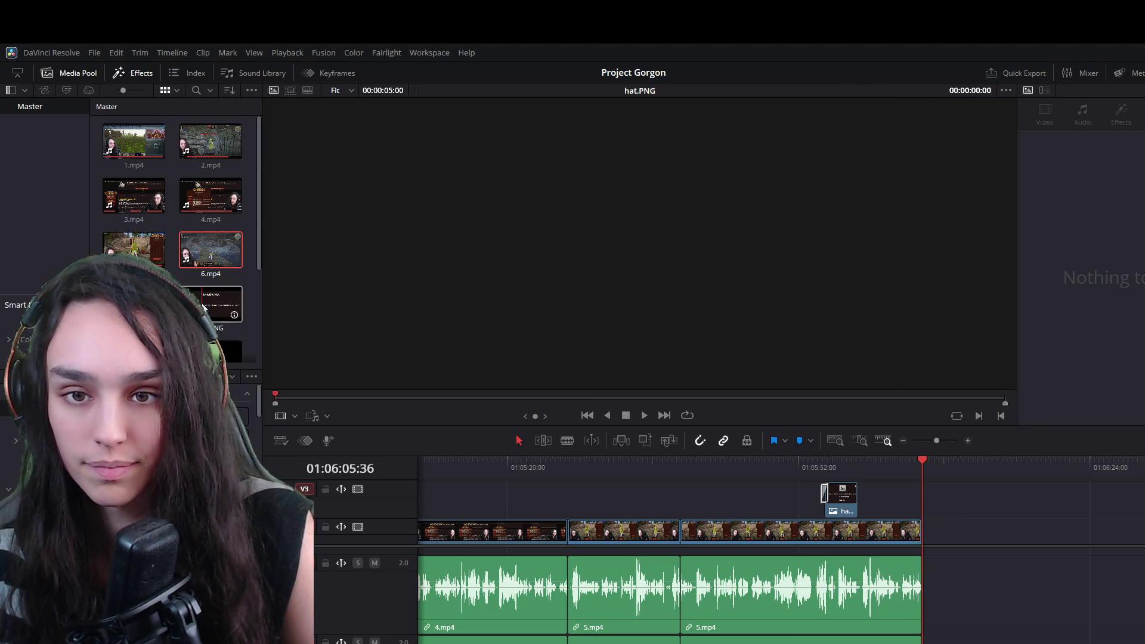
Step: Drop 6.mp4 from the Media Pool after the 5.mp4 clips and play through the pier walk
mouse_move(210, 251)
left_mouse_down()
mouse_move(959, 539)
mouse_move(920, 520)
left_mouse_up()
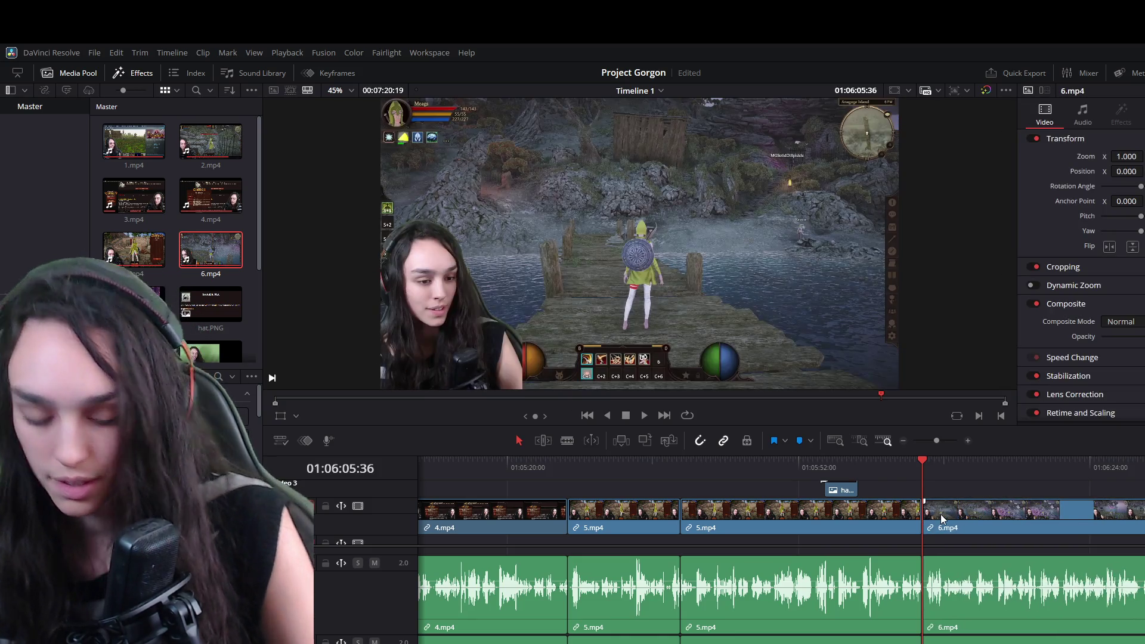
scroll(895, 639, "right", 5)
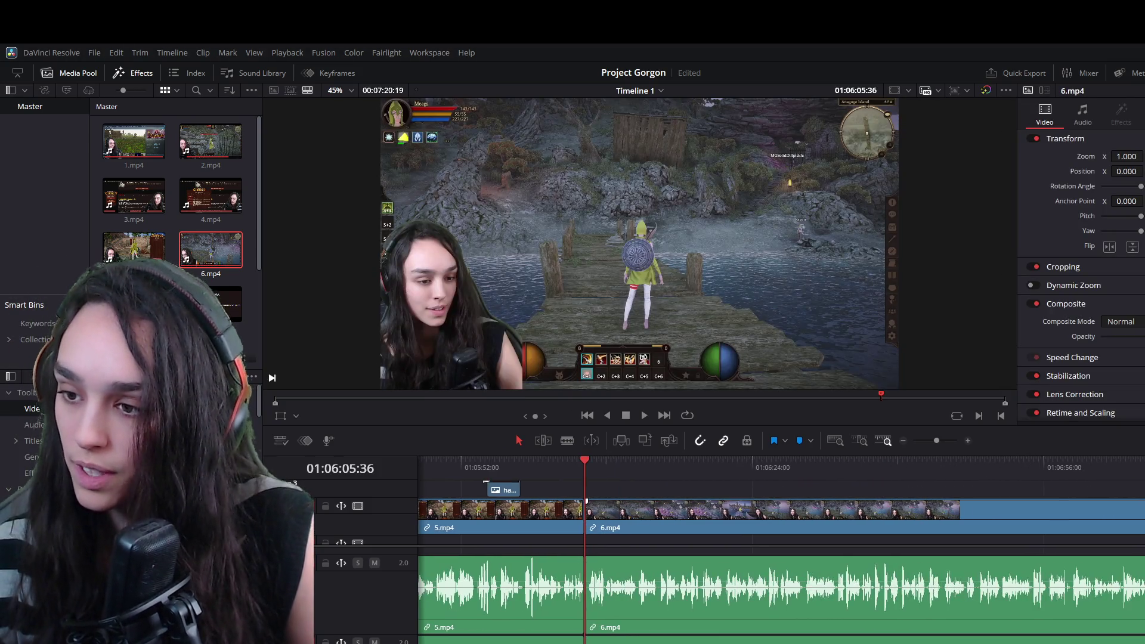
key("space")
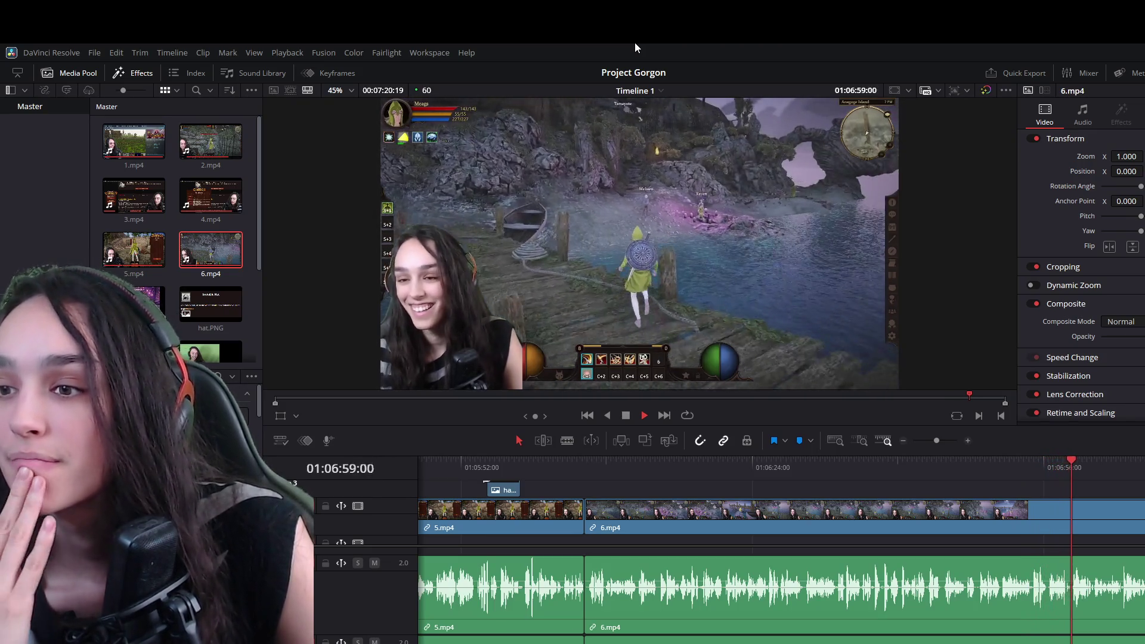
key("space")
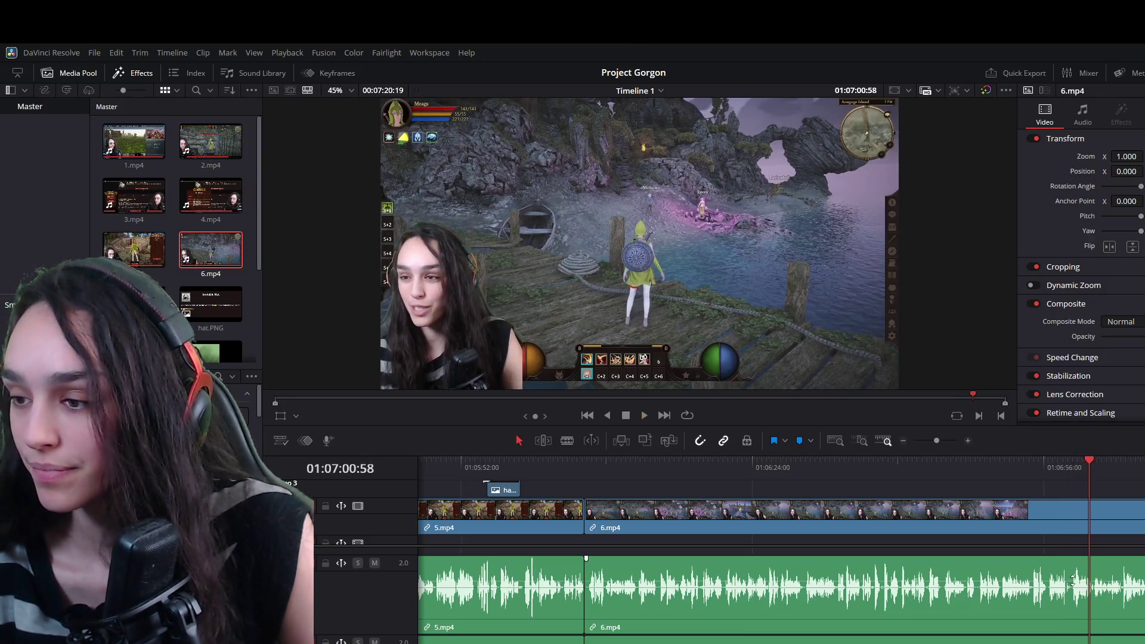
scroll(1117, 597, "up", 2)
Step: Play 6.mp4 from around 01:06:53 and split it at the chosen moment with Ctrl+B
left_click(711, 466)
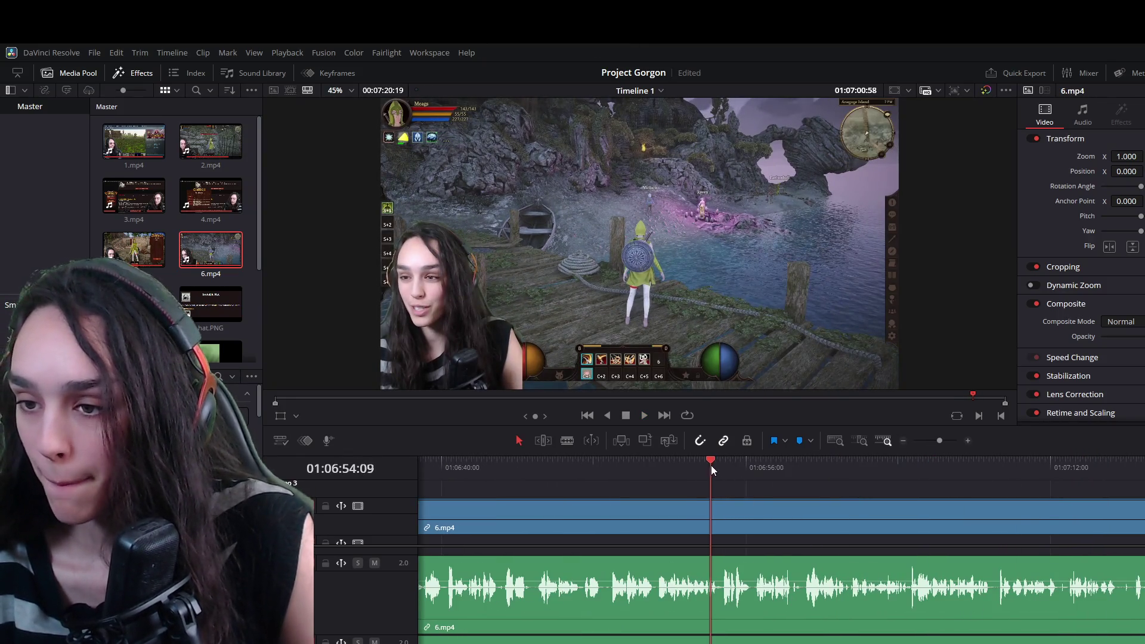
key("space")
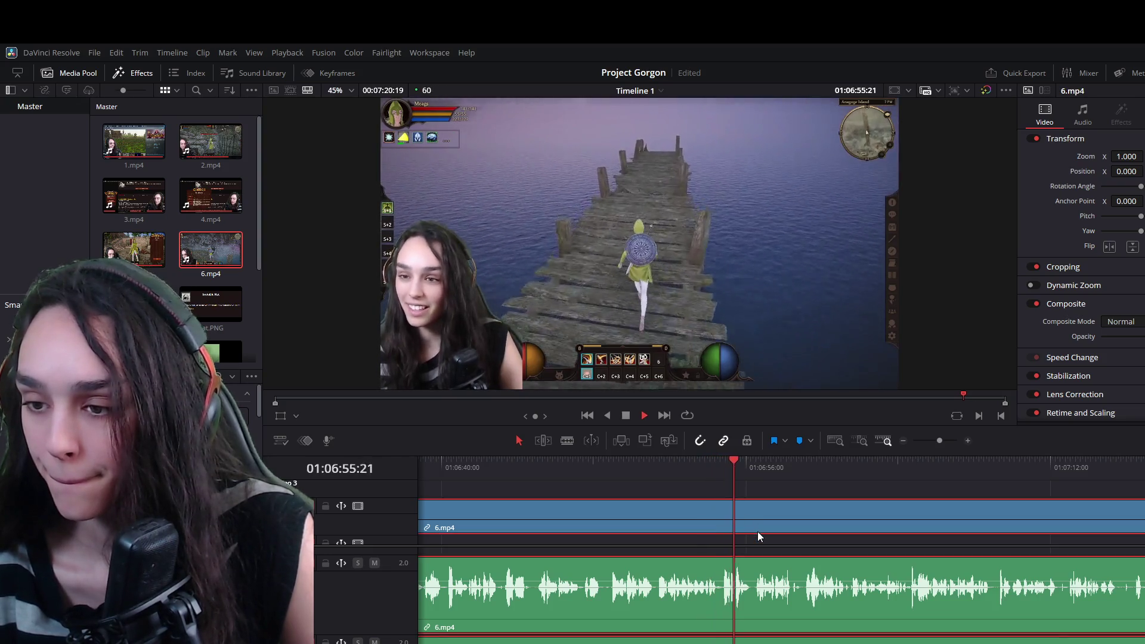
left_click(745, 462)
left_click(691, 467)
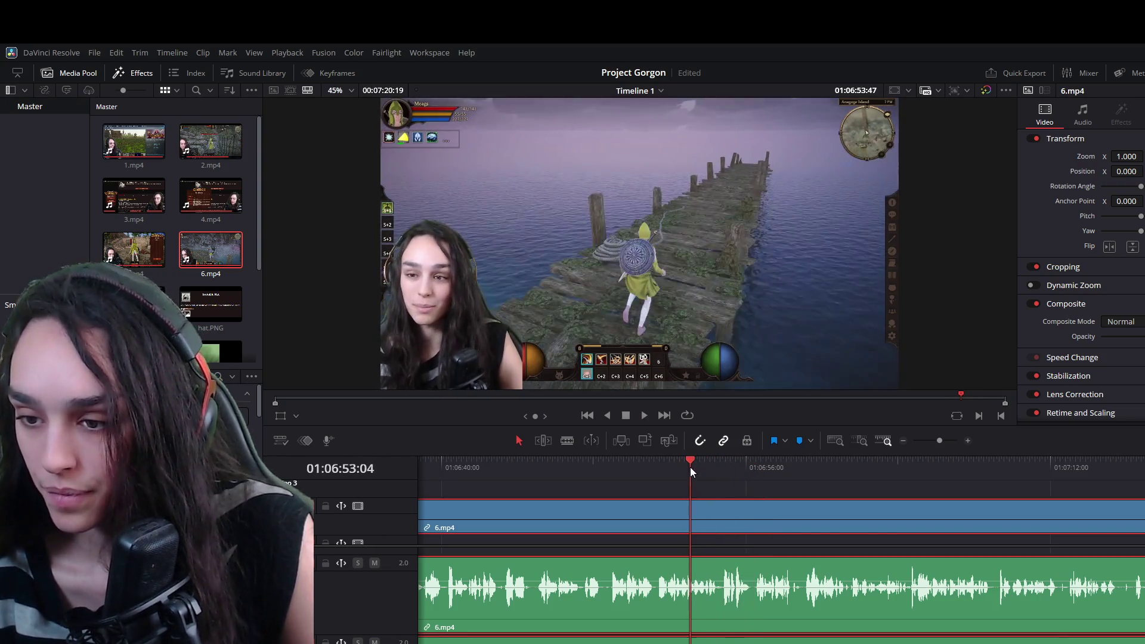
key("space")
key("space")
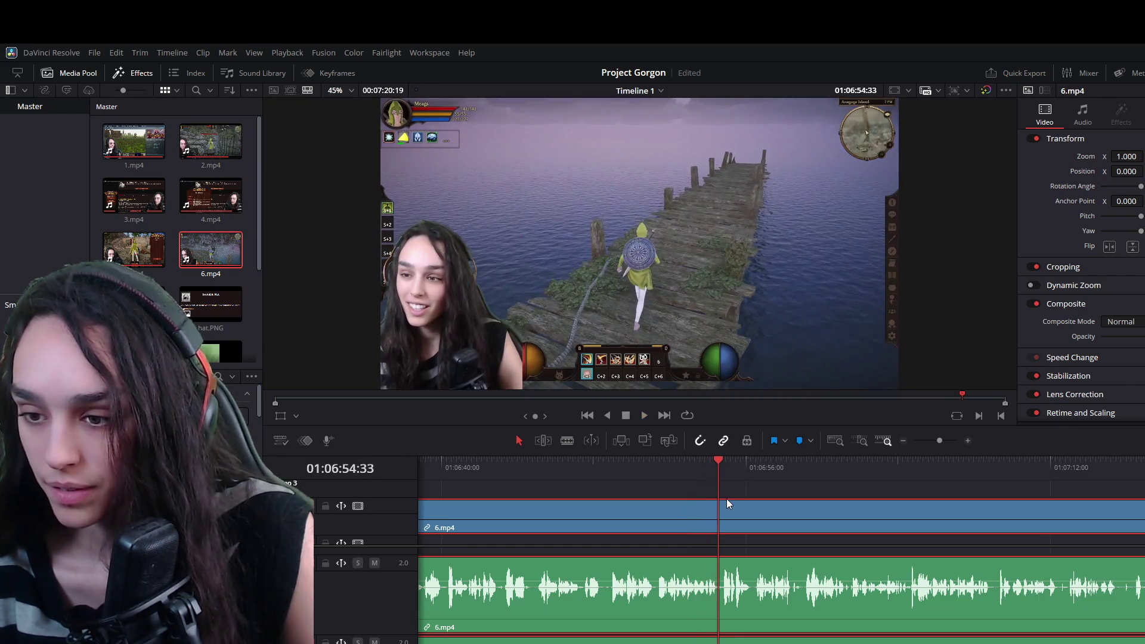
key("ctrl+b")
left_click(771, 465)
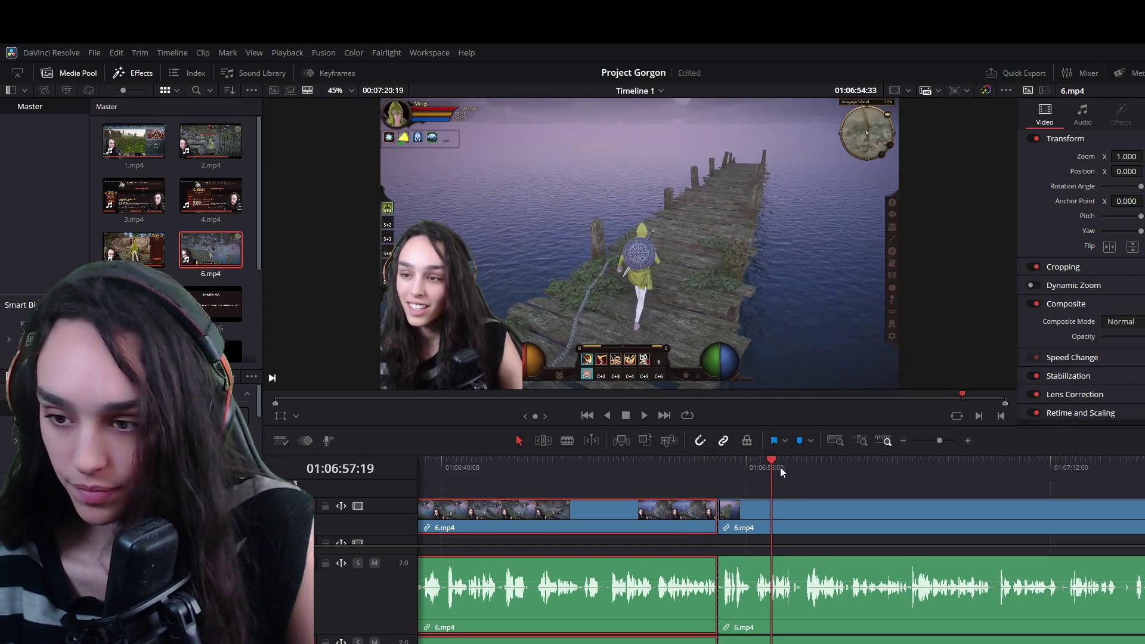
Step: Trim the second 6.mp4 piece to start later and close the resulting gap
key("space")
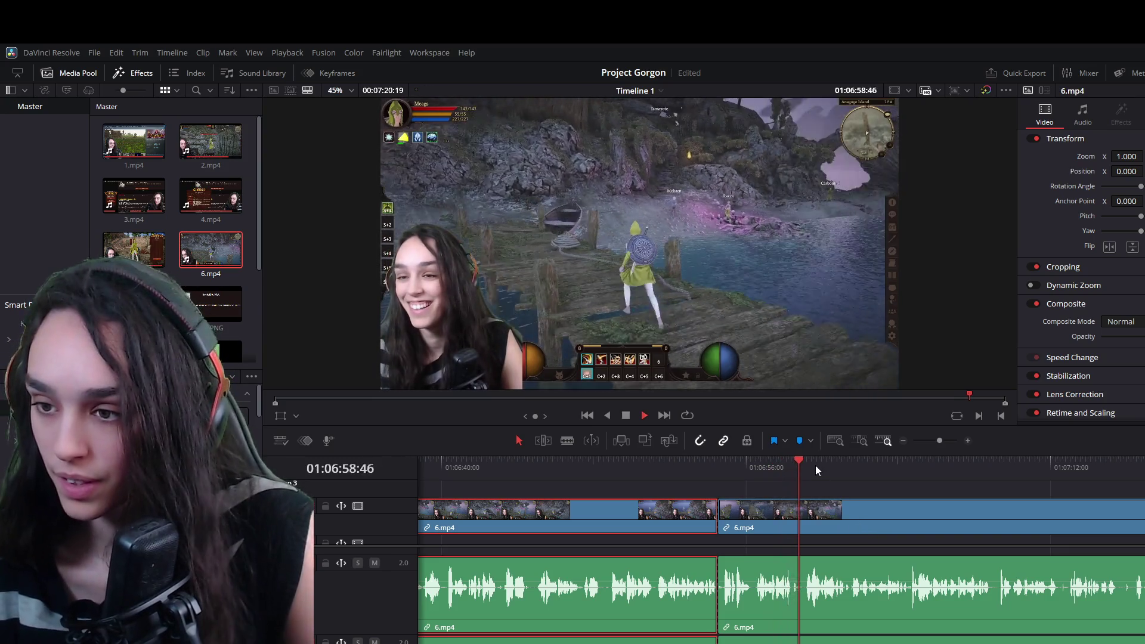
left_click_drag(719, 524, 806, 528)
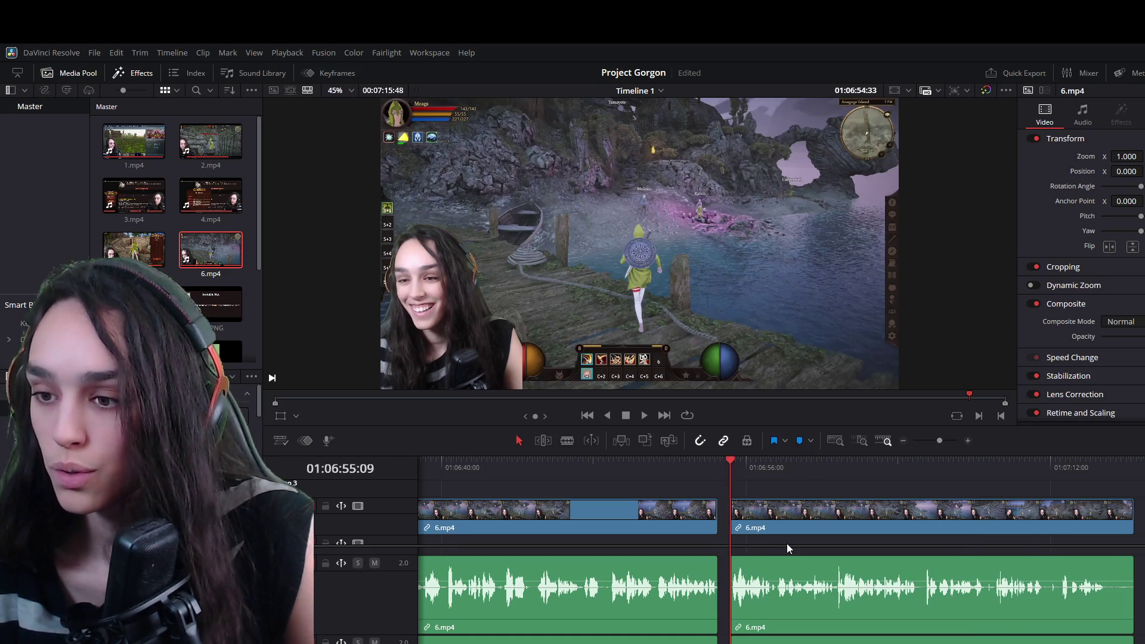
key("Delete")
key("space")
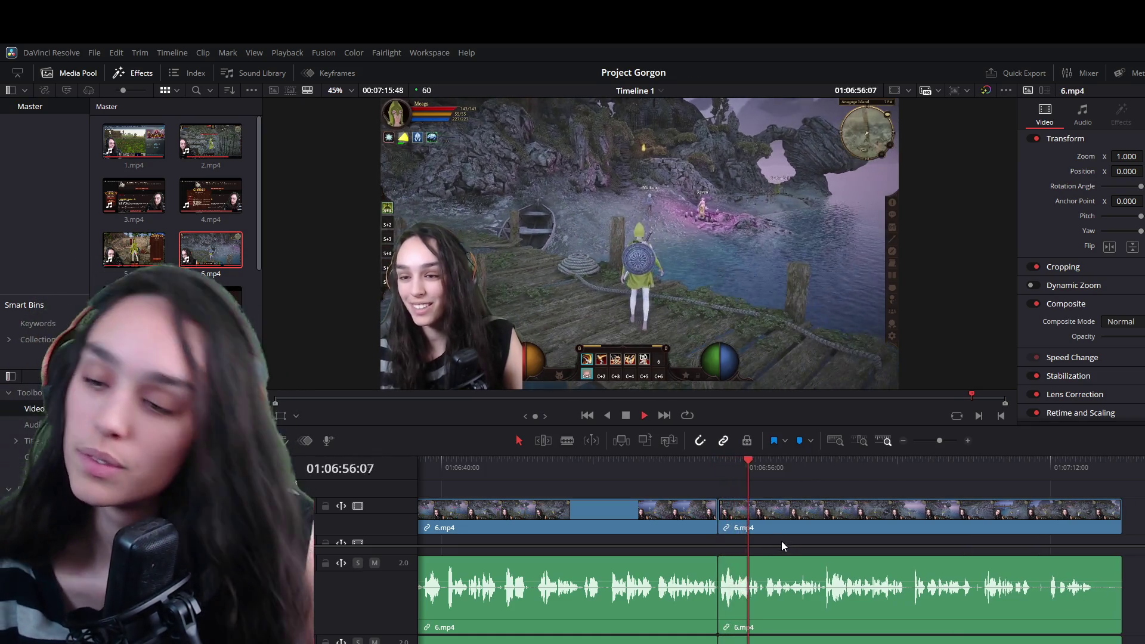
Step: Fine-tune the second piece's start to 01:06:55:23, rejoin the pieces and save the project
left_click_drag(731, 470, 735, 468)
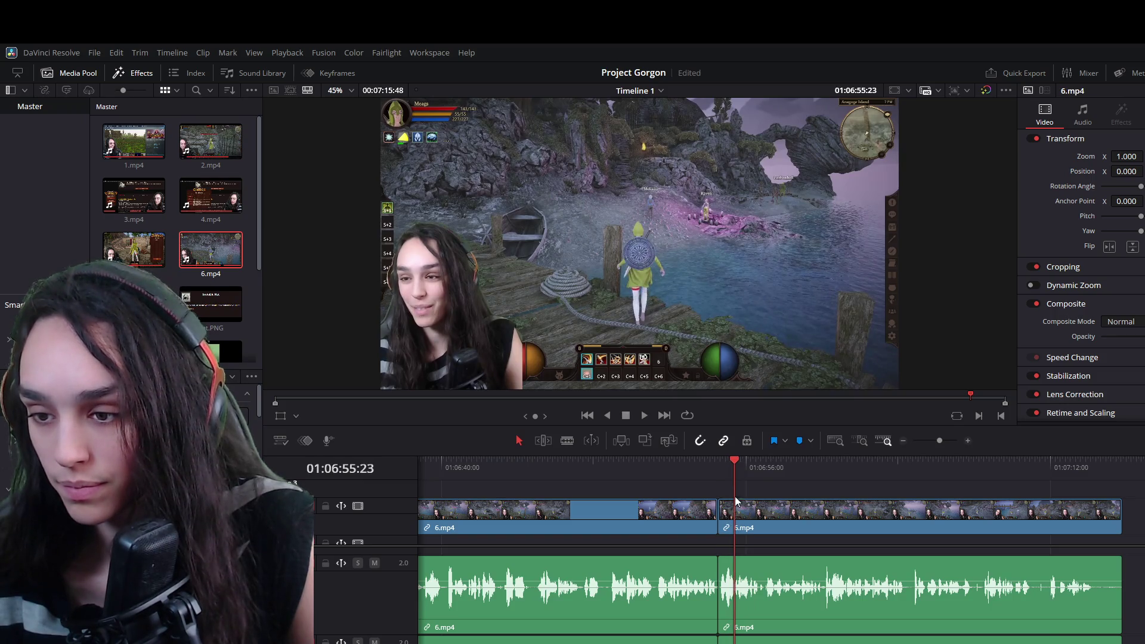
left_click_drag(720, 517, 734, 517)
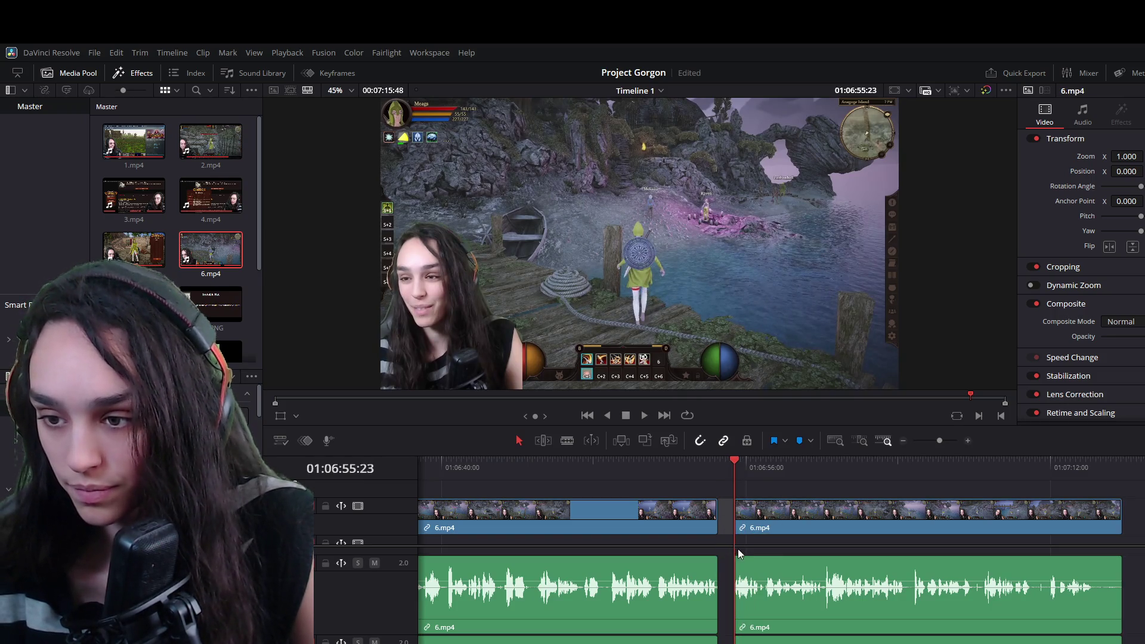
key("ctrl+s")
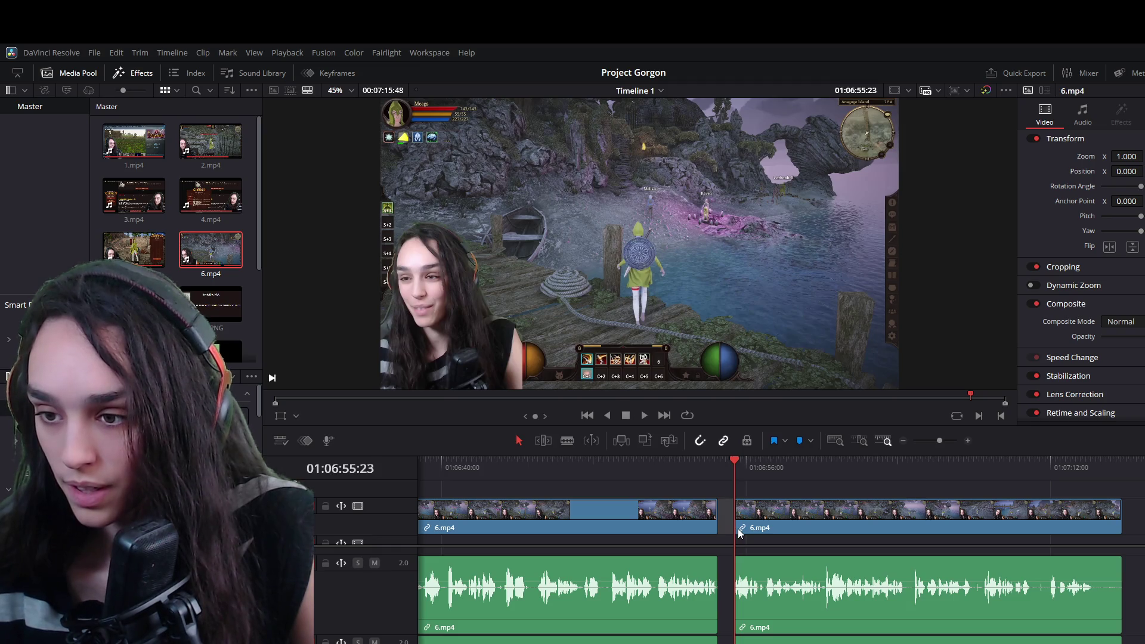
left_click_drag(738, 528, 736, 526)
key("space")
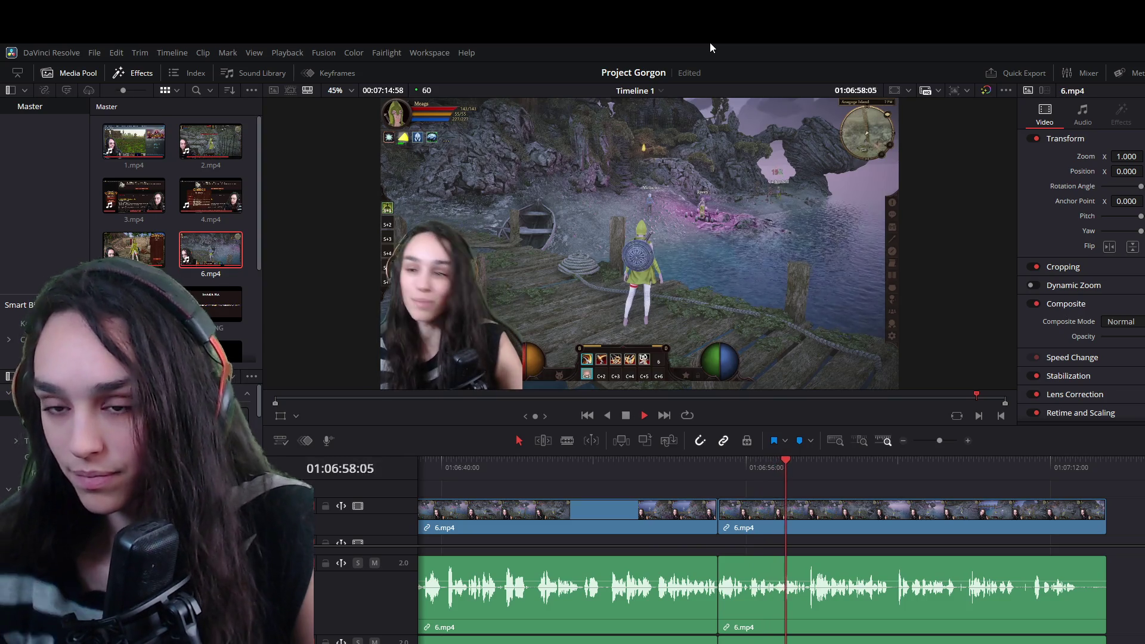
Step: Split the second 6.mp4 piece at a cut point just before the playhead
key("space")
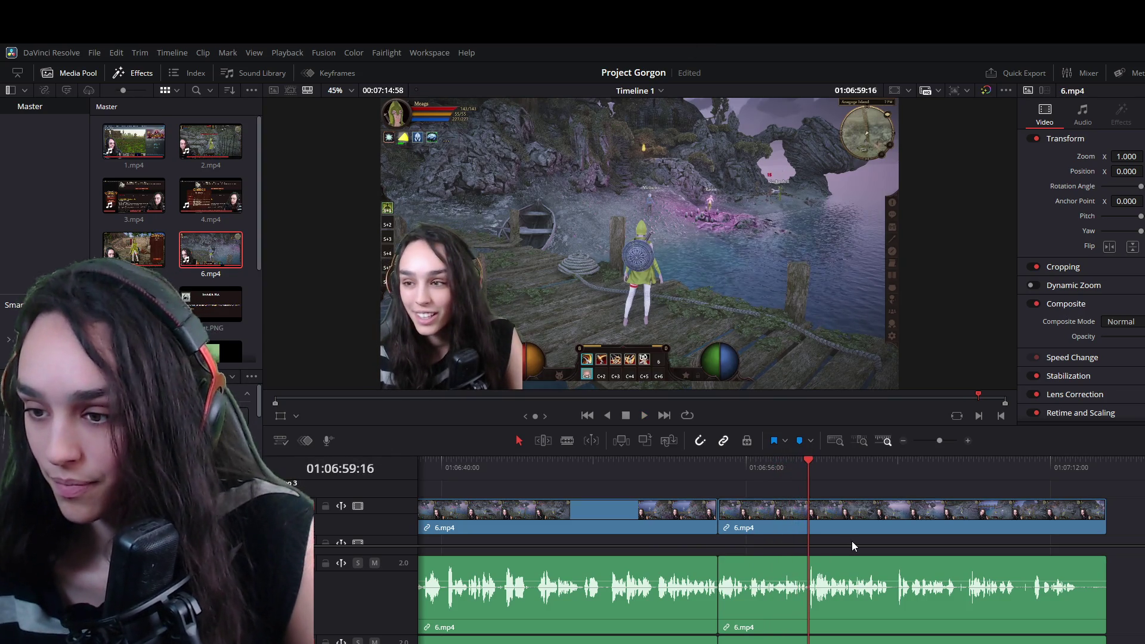
left_click_drag(816, 465, 806, 465)
left_click(823, 512)
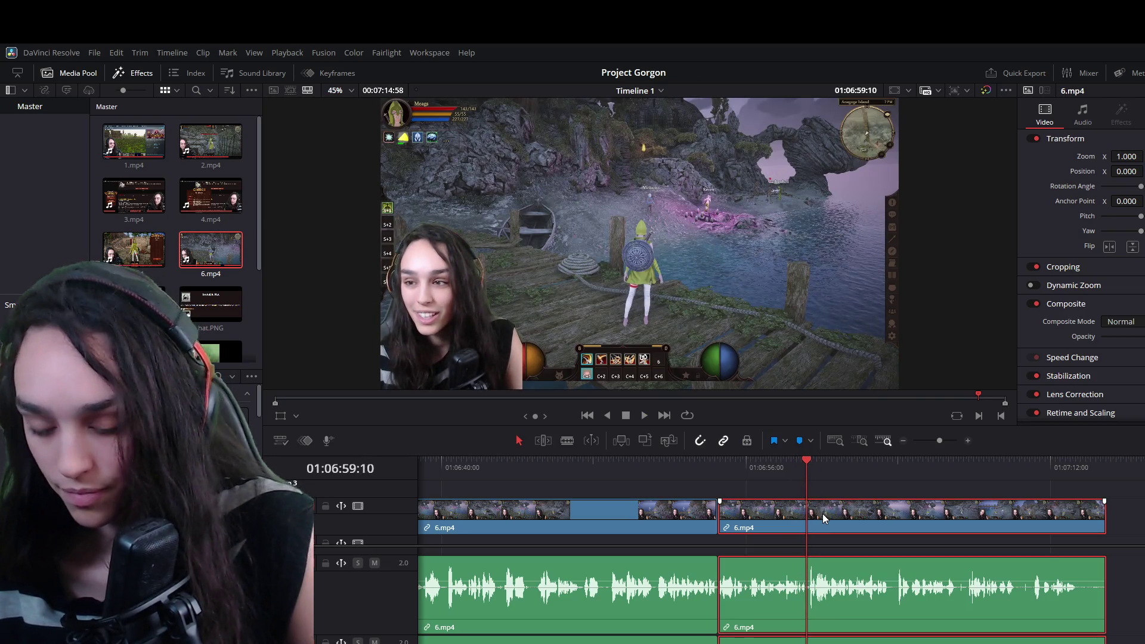
key("ctrl+b")
key("space")
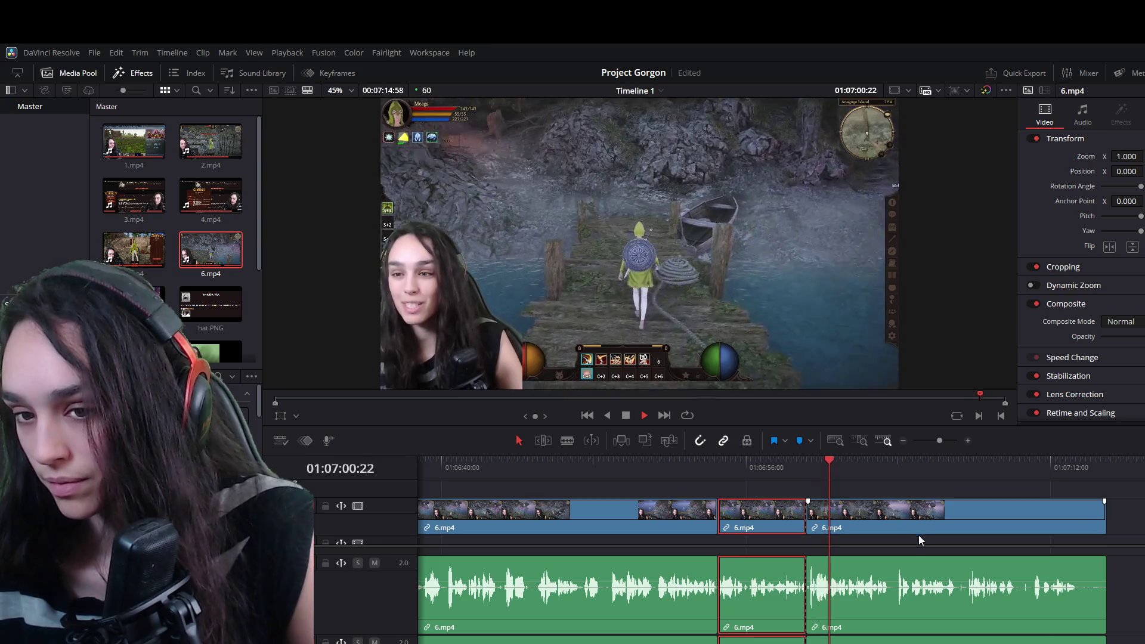
Step: Delete the trailing 6.mp4 piece and return the playhead to about 01:06:26
left_click(907, 521)
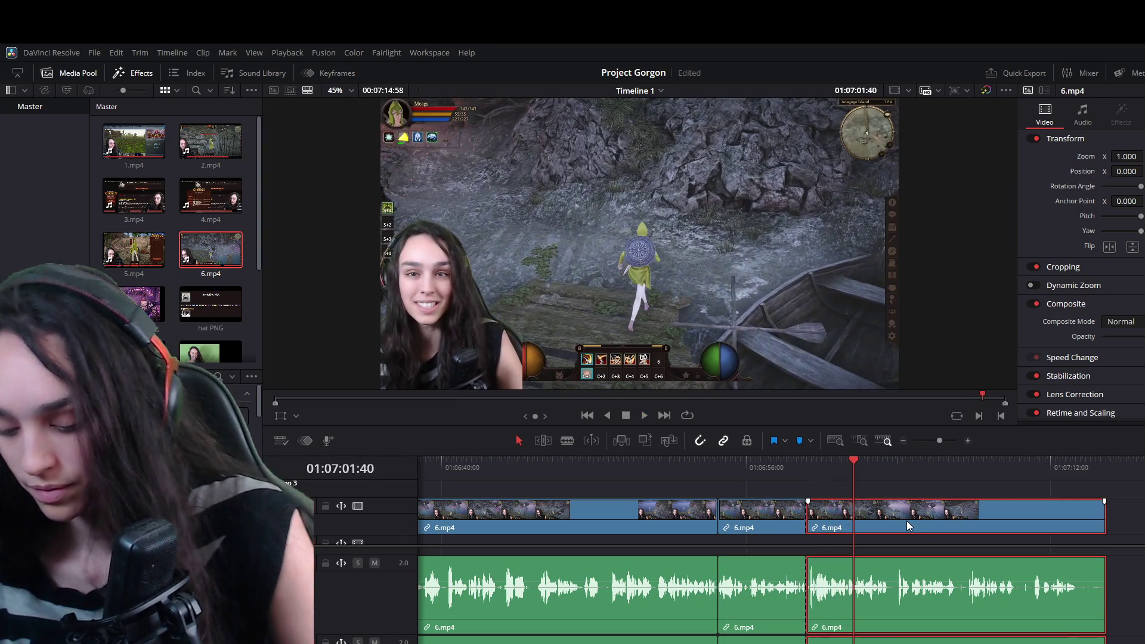
key("Delete")
key("ctrl+minus")
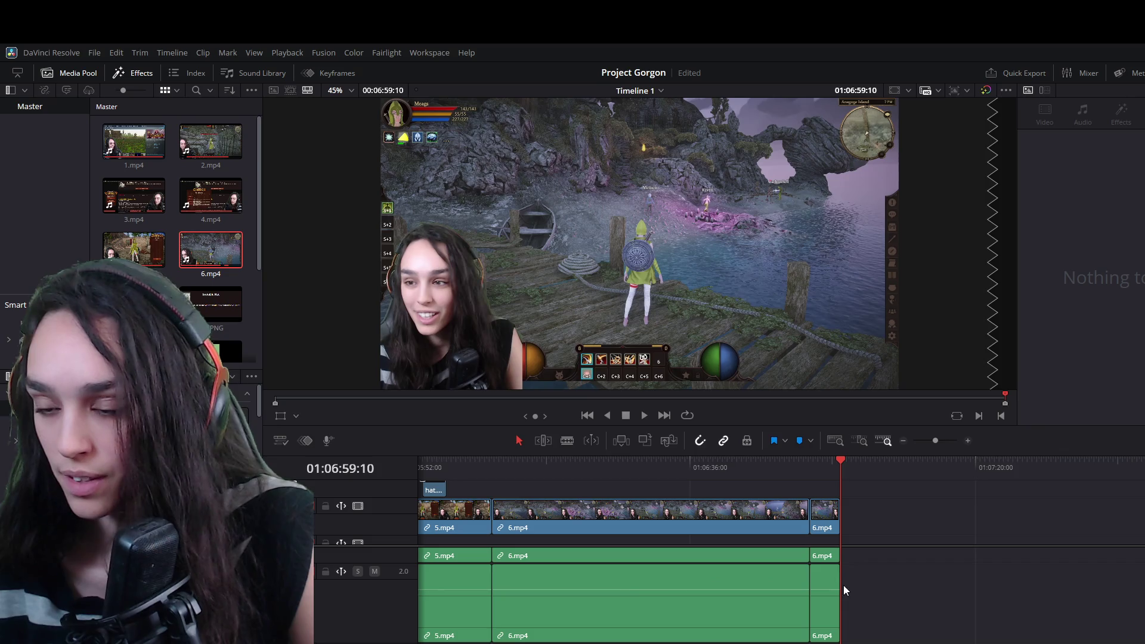
scroll(713, 615, "down", 2)
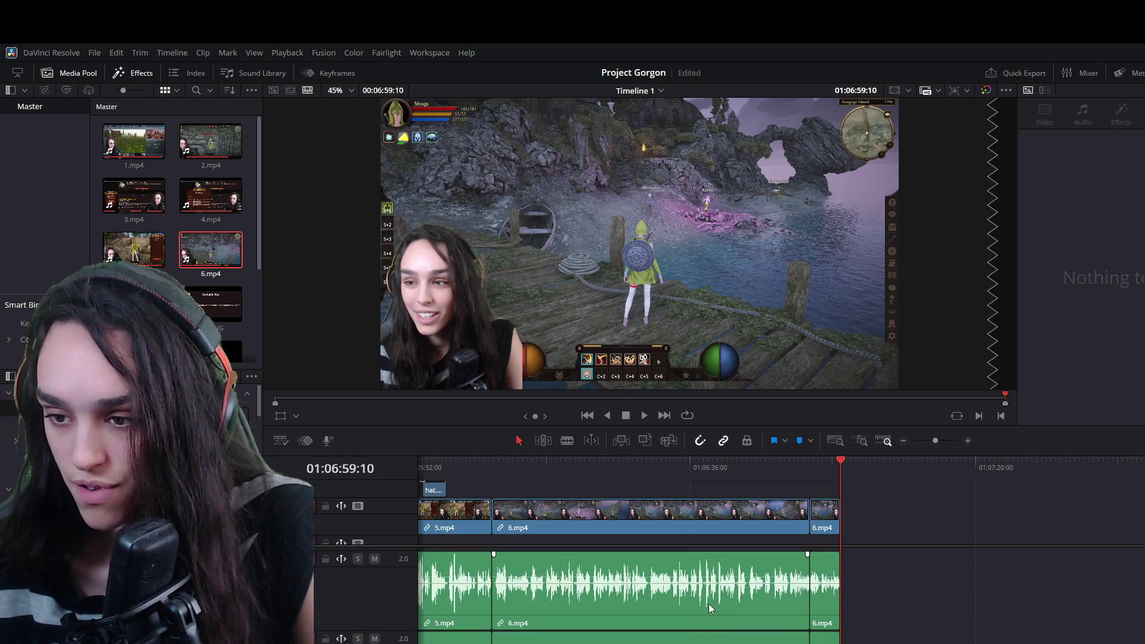
left_click_drag(645, 464, 629, 464)
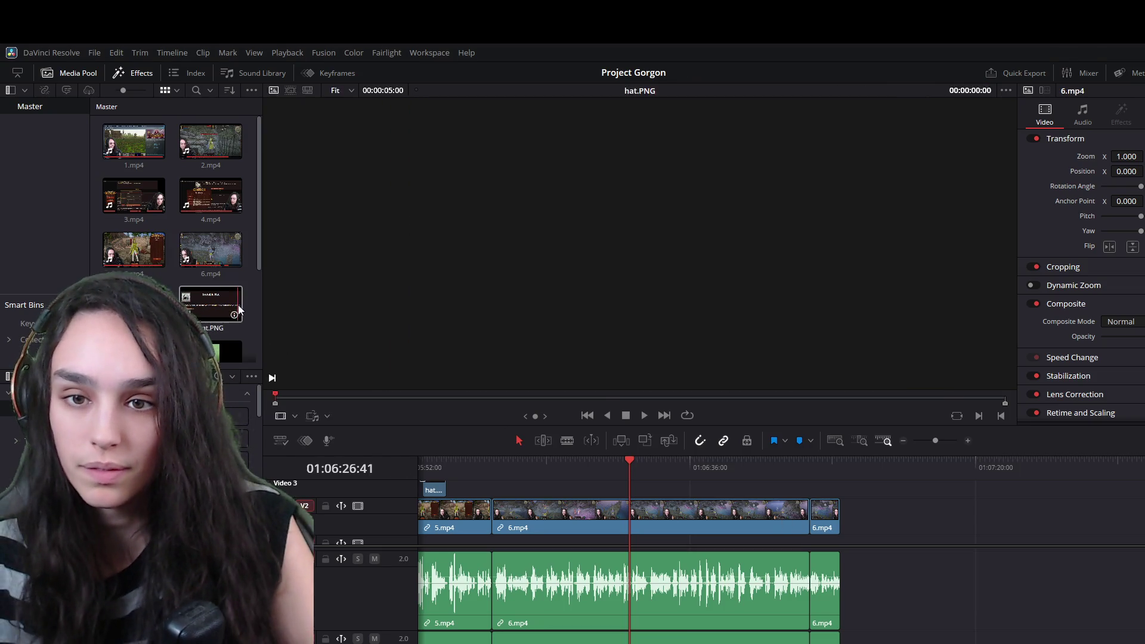
scroll(238, 305, "down", 3)
Step: Place newworld.mp4 on the timeline after the 6.mp4 pieces
mouse_move(133, 269)
left_mouse_down()
mouse_move(926, 528)
mouse_move(895, 535)
left_mouse_up()
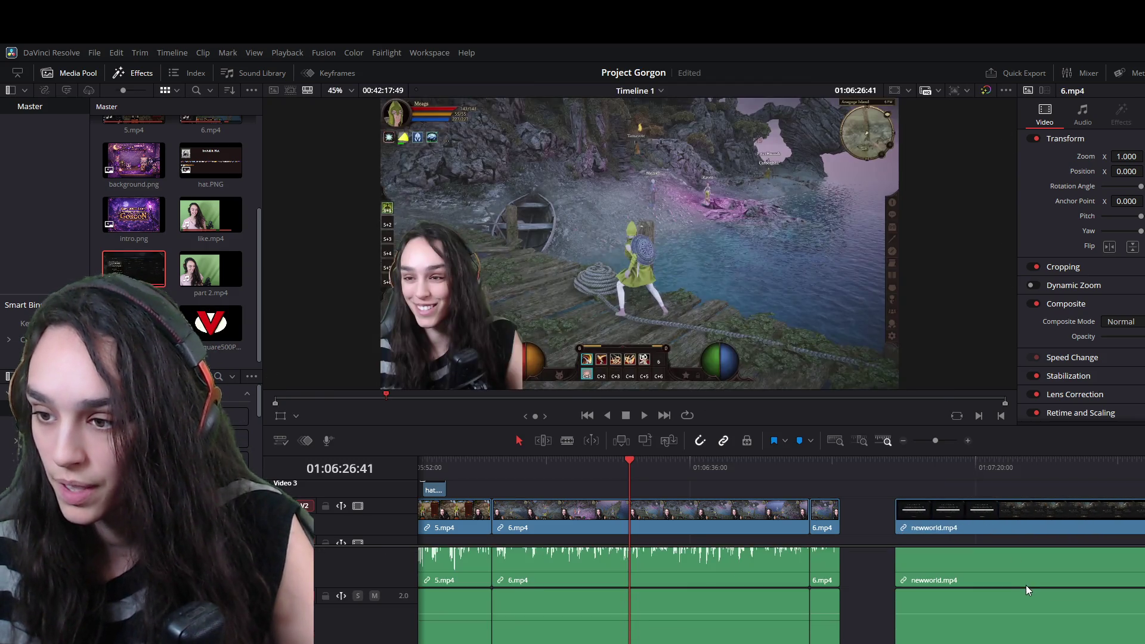
scroll(897, 555, "down", 3)
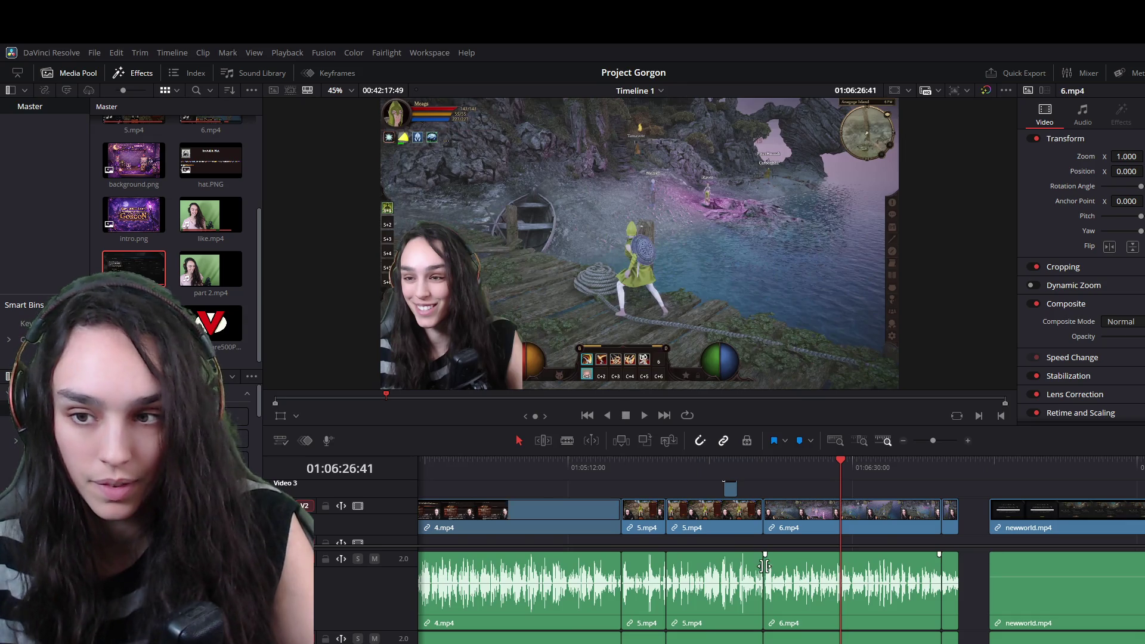
scroll(665, 636, "right", 3)
scroll(664, 635, "right", 6)
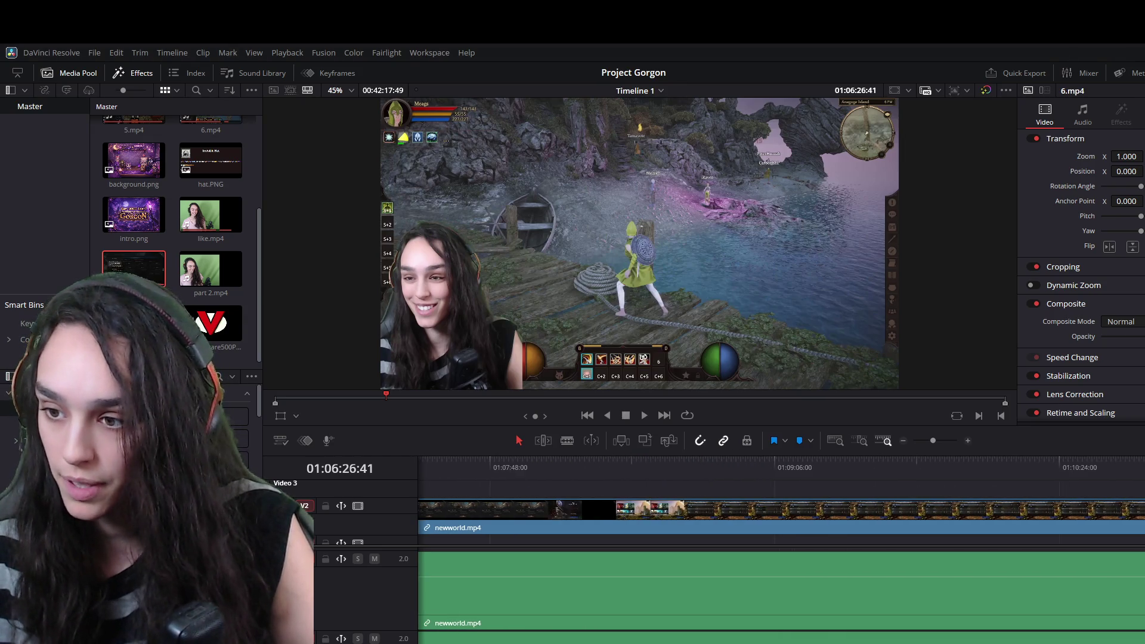
scroll(924, 584, "left", 10)
scroll(859, 596, "down", 3)
scroll(855, 597, "down", 1)
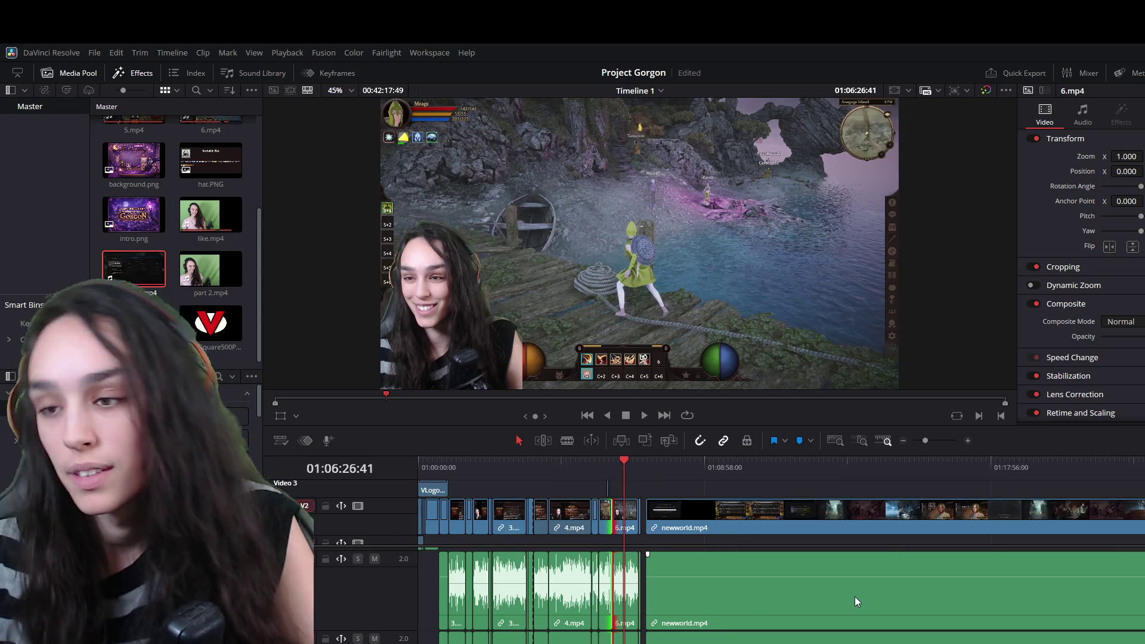
scroll(780, 595, "right", 2)
scroll(780, 596, "right", 6)
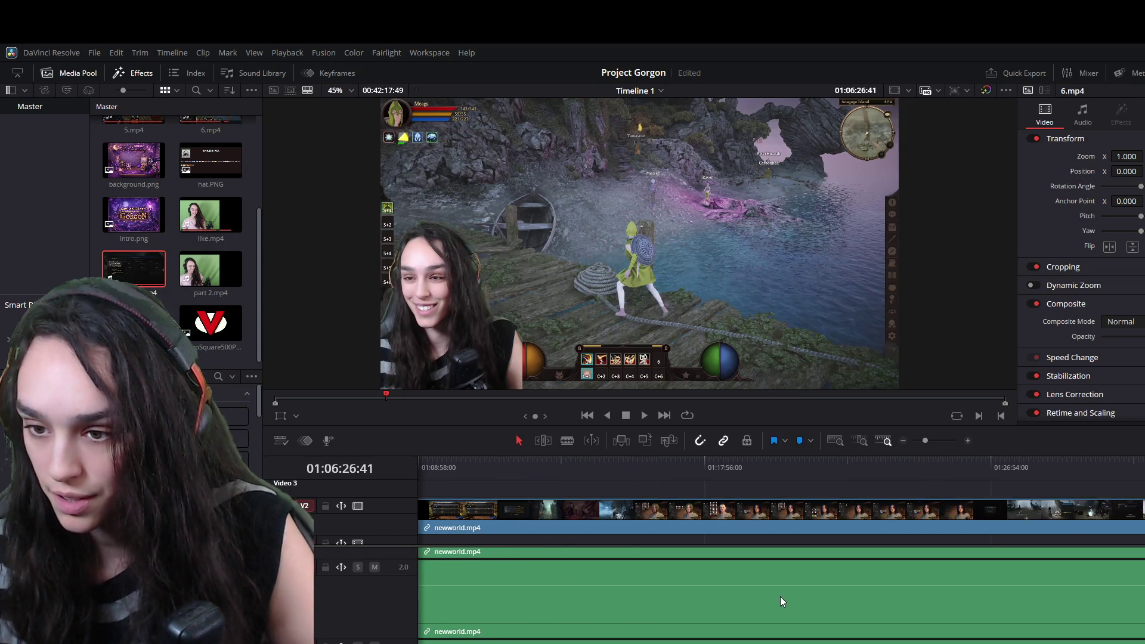
scroll(783, 599, "left", 10)
scroll(784, 599, "up", 2)
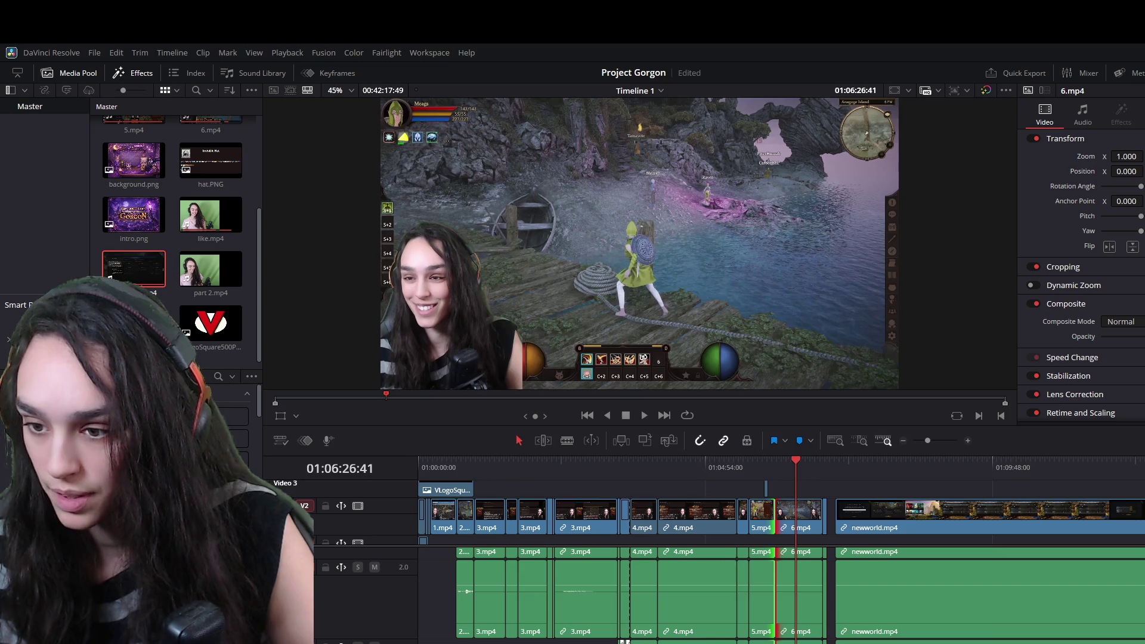
scroll(784, 599, "up", 1)
scroll(880, 582, "right", 6)
scroll(880, 578, "right", 6)
scroll(880, 577, "right", 6)
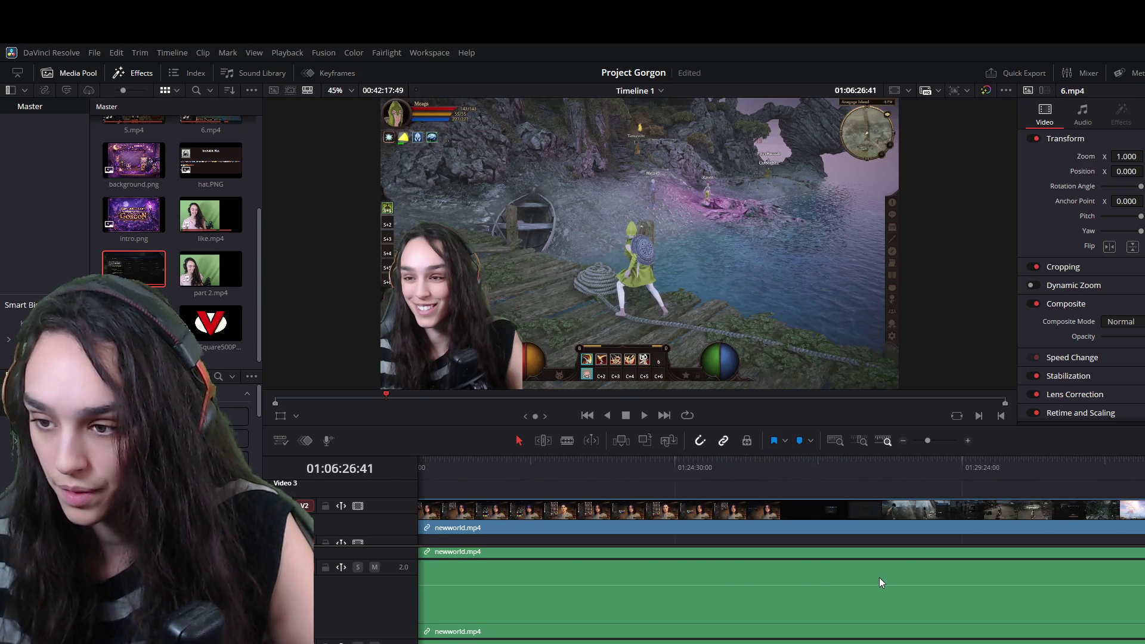
scroll(880, 587, "down", 2)
scroll(876, 595, "down", 2)
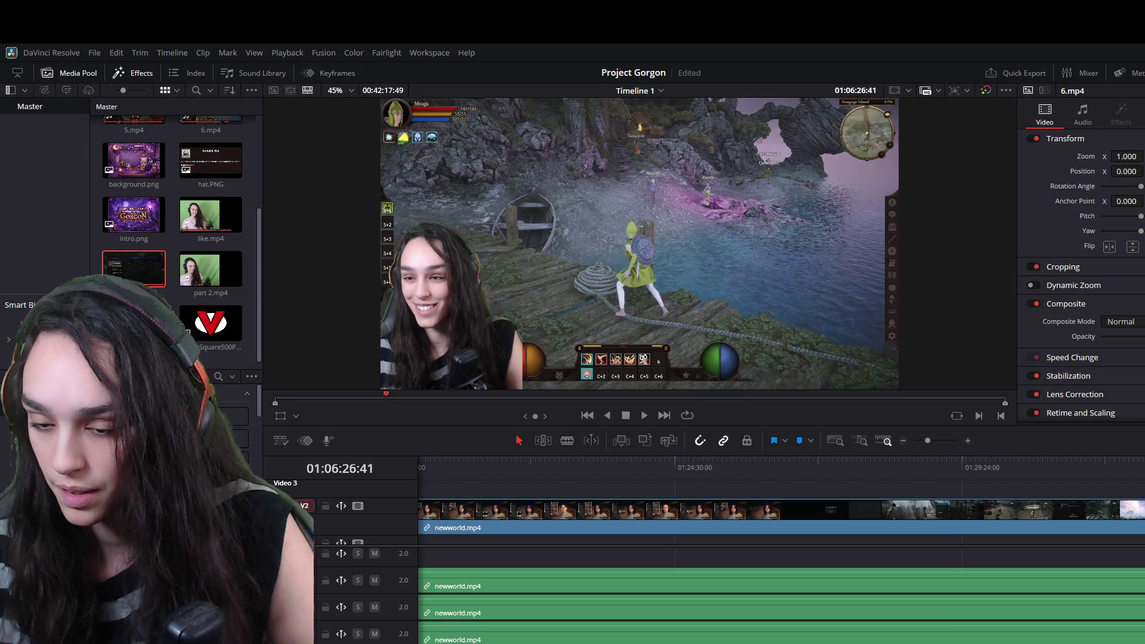
scroll(896, 537, "right", 4)
scroll(895, 537, "right", 6)
scroll(895, 529, "left", 4)
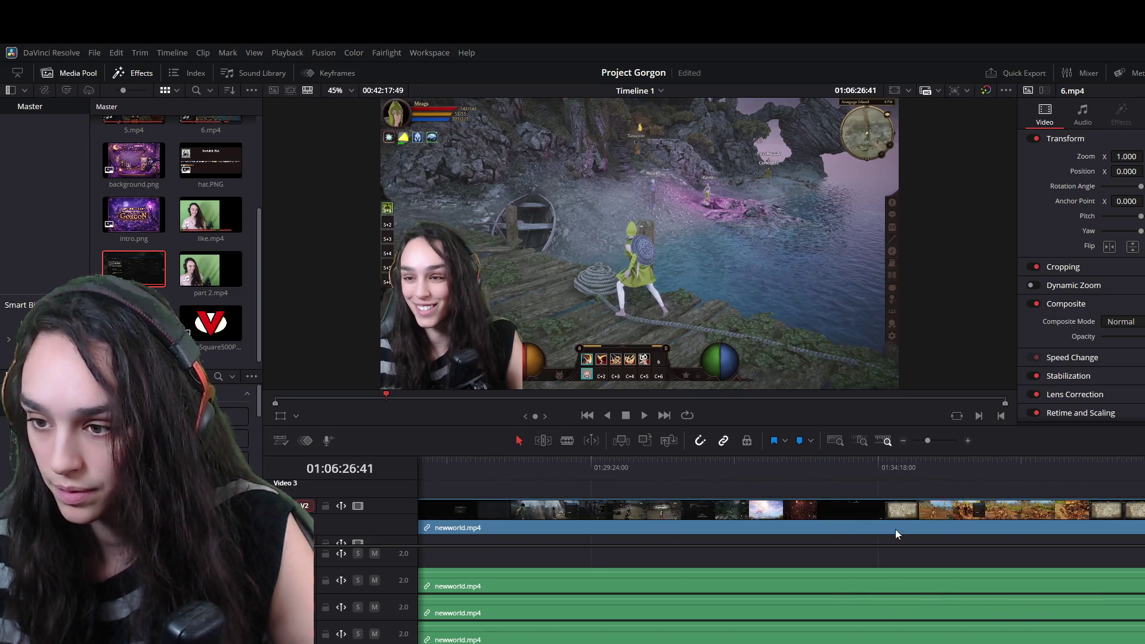
Step: Preview a late point in newworld.mp4 and shift one of its audio clips away from the start
left_click(896, 474)
key("space")
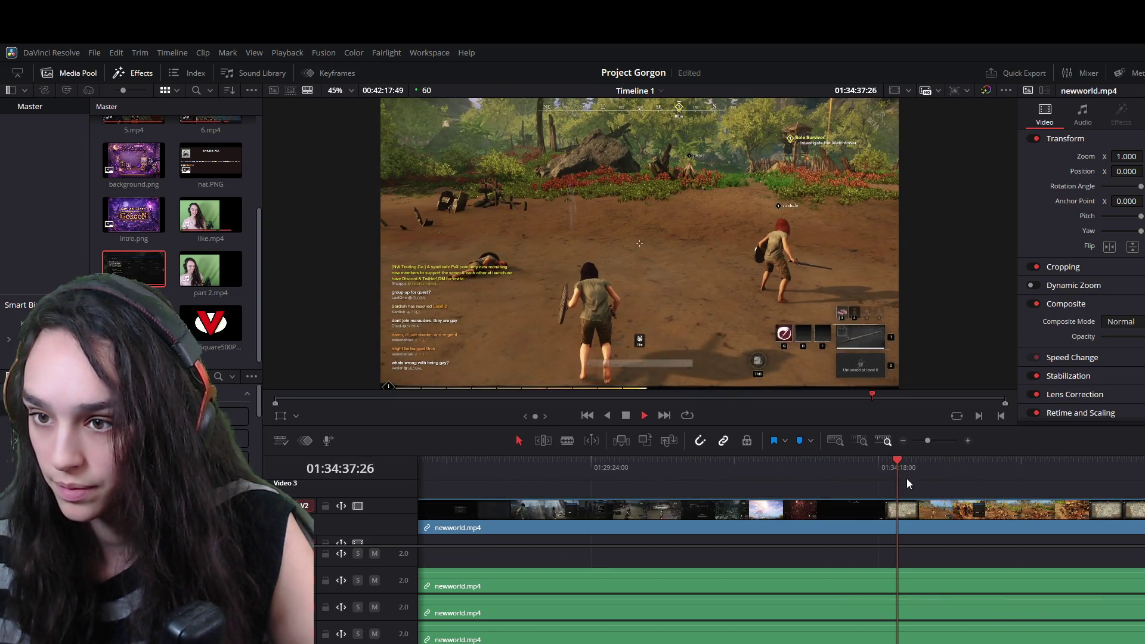
key("space")
left_click(925, 589)
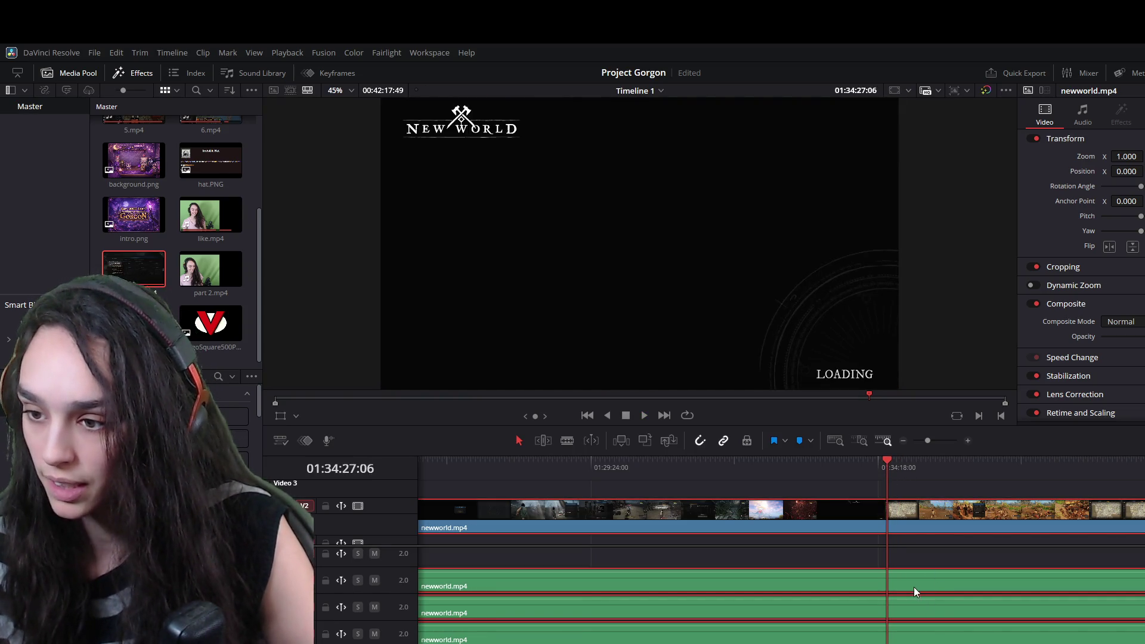
left_click(939, 587)
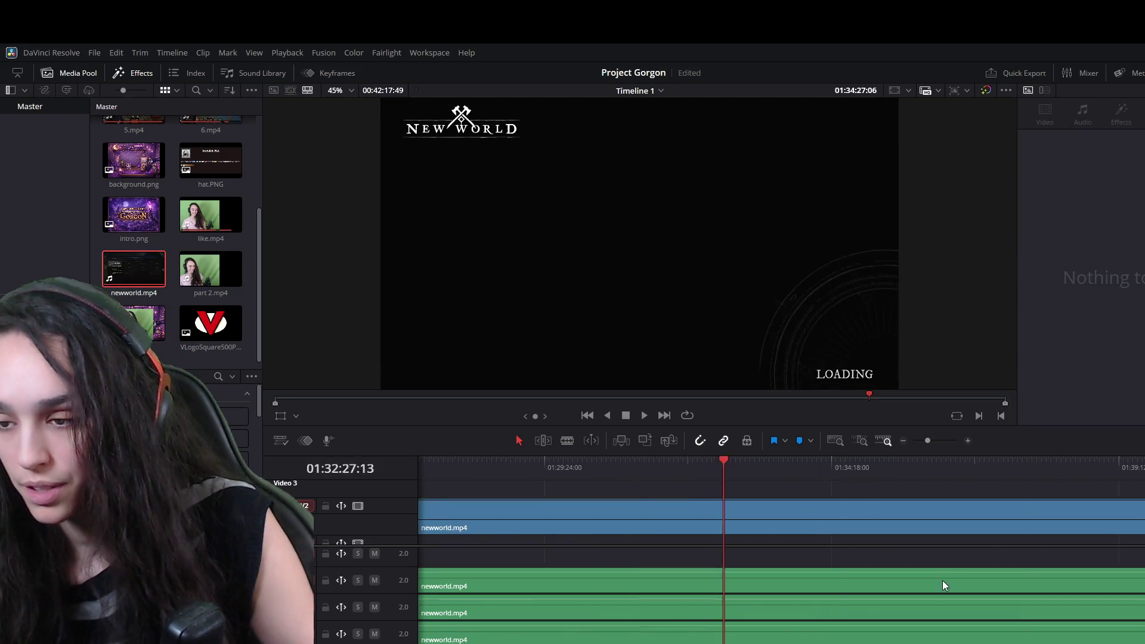
scroll(801, 618, "down", 5)
scroll(568, 607, "up", 5)
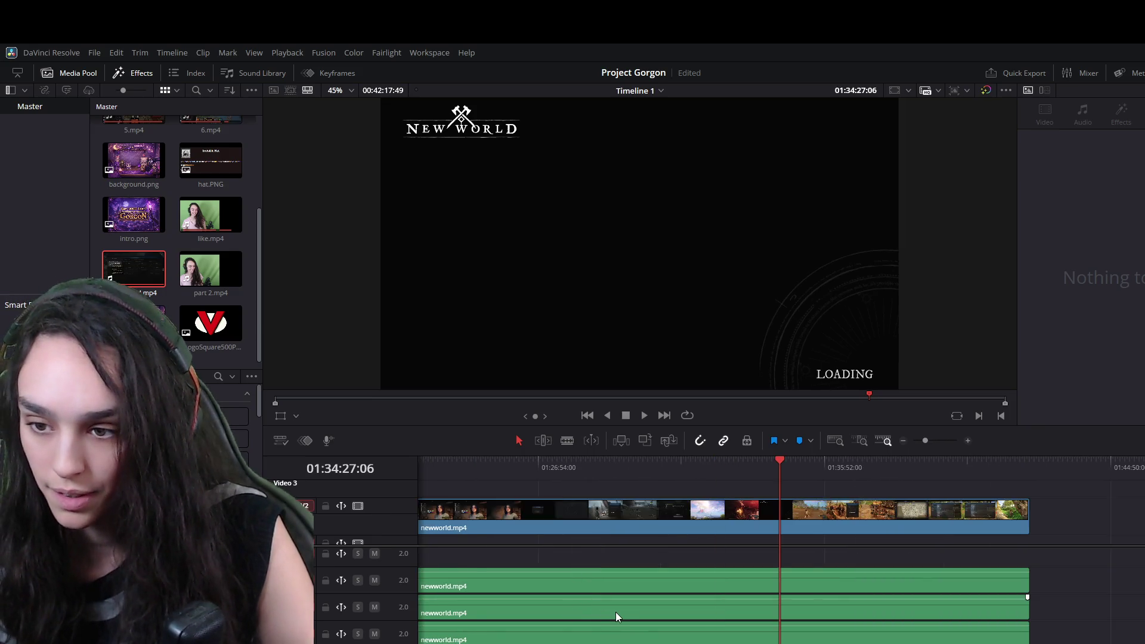
scroll(616, 612, "down", 5)
left_click_drag(465, 586, 599, 586)
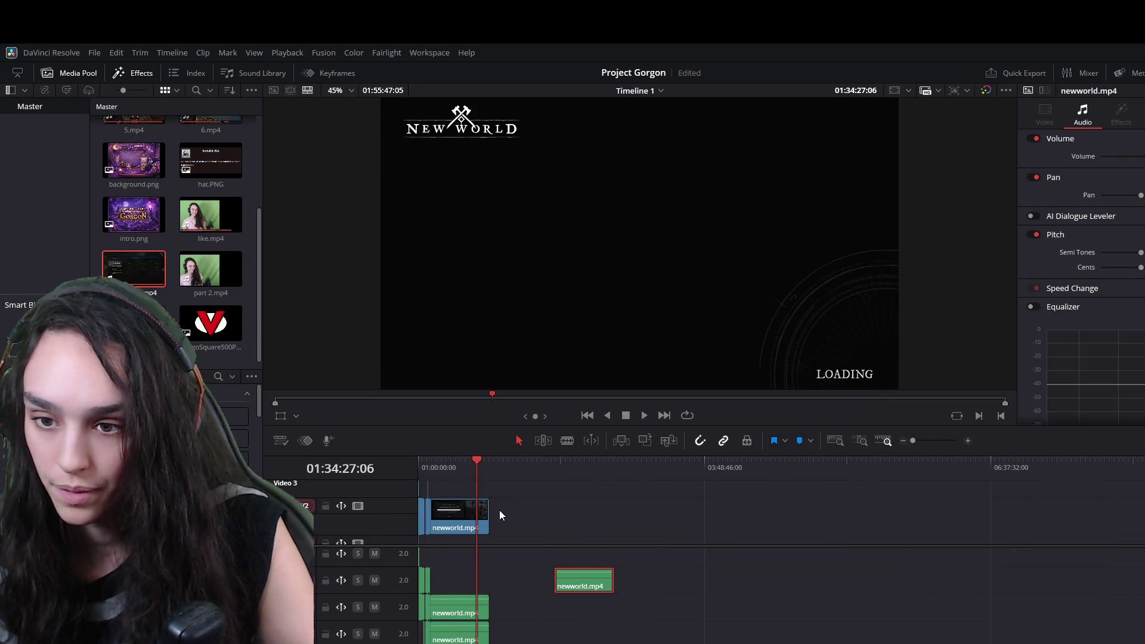
left_click(481, 509)
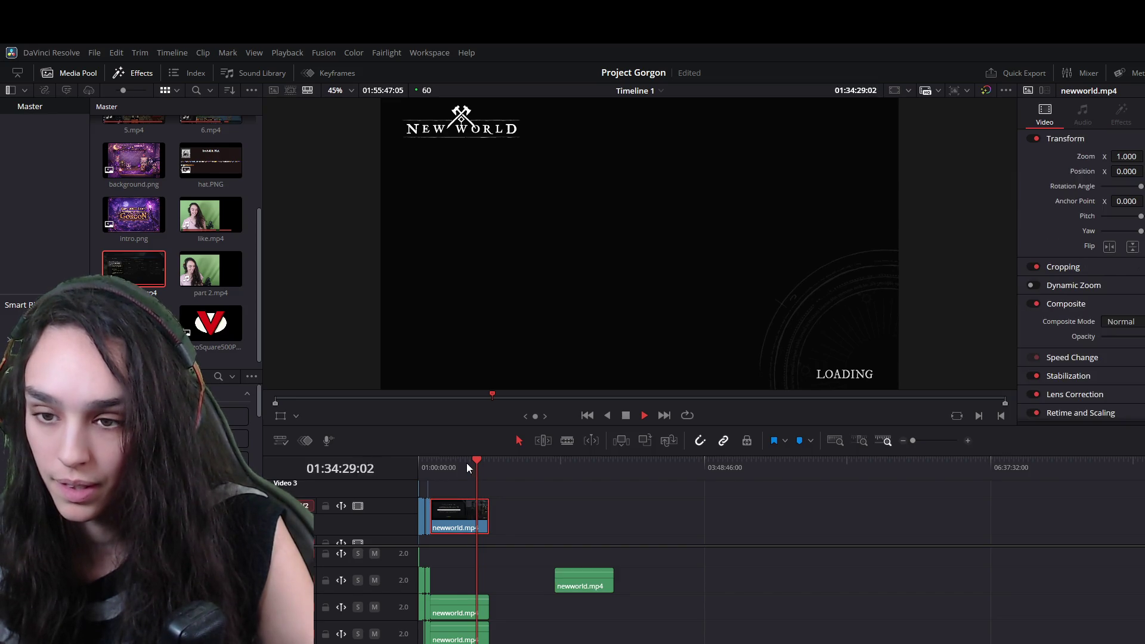
Step: Preview the character creation part and gather the newworld.mp4 audio clips onto the bottom track
left_click(466, 463)
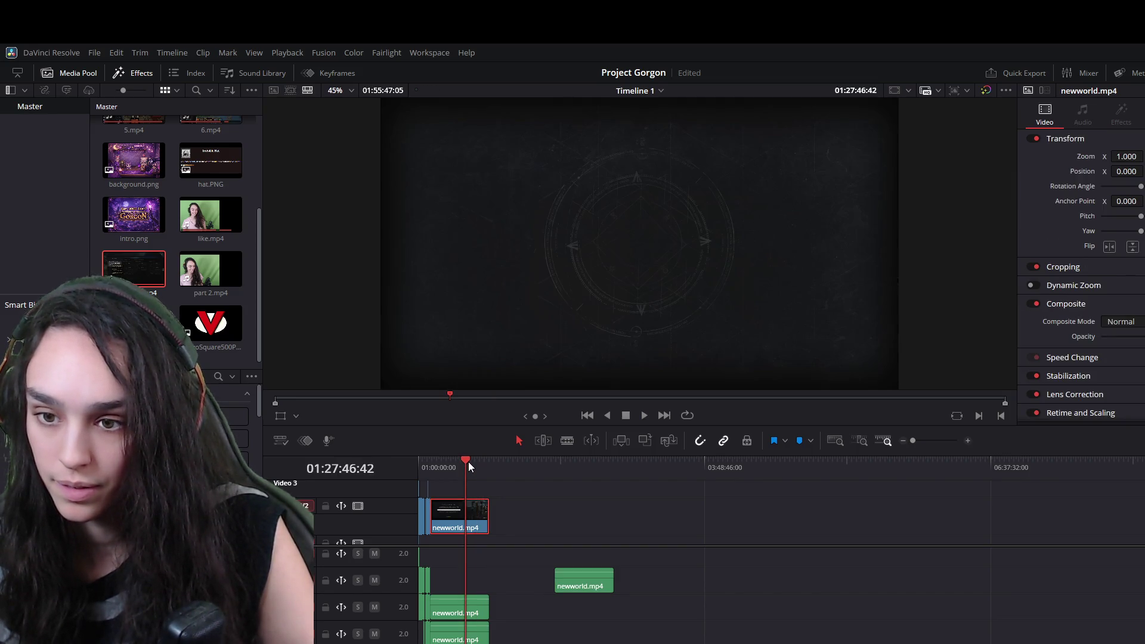
left_click(455, 465)
key("space")
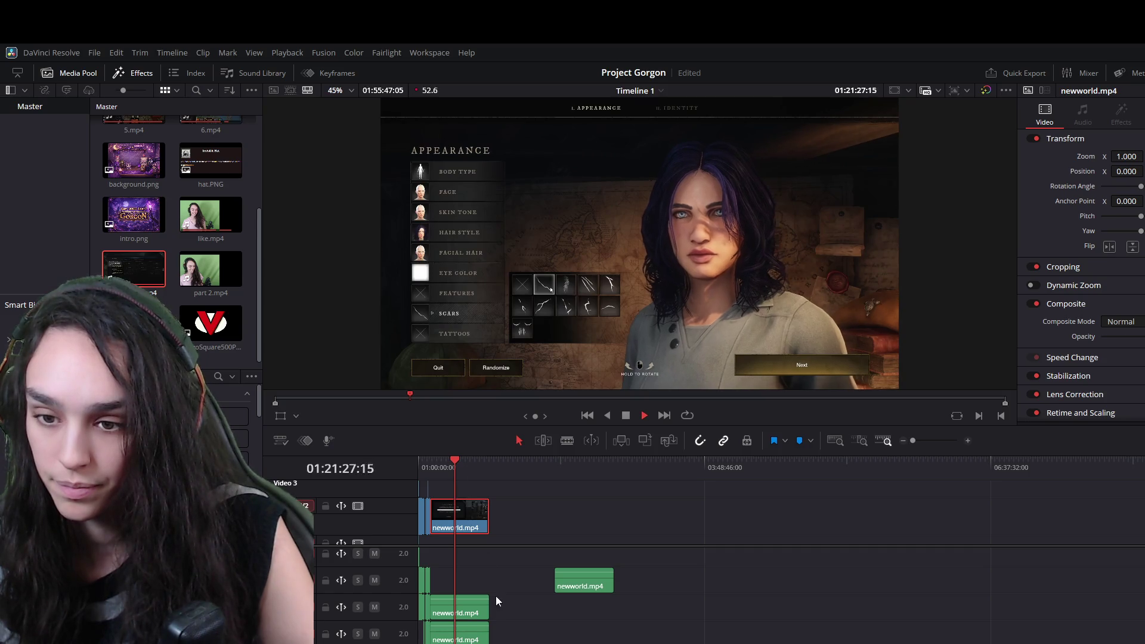
left_click_drag(502, 637, 595, 641)
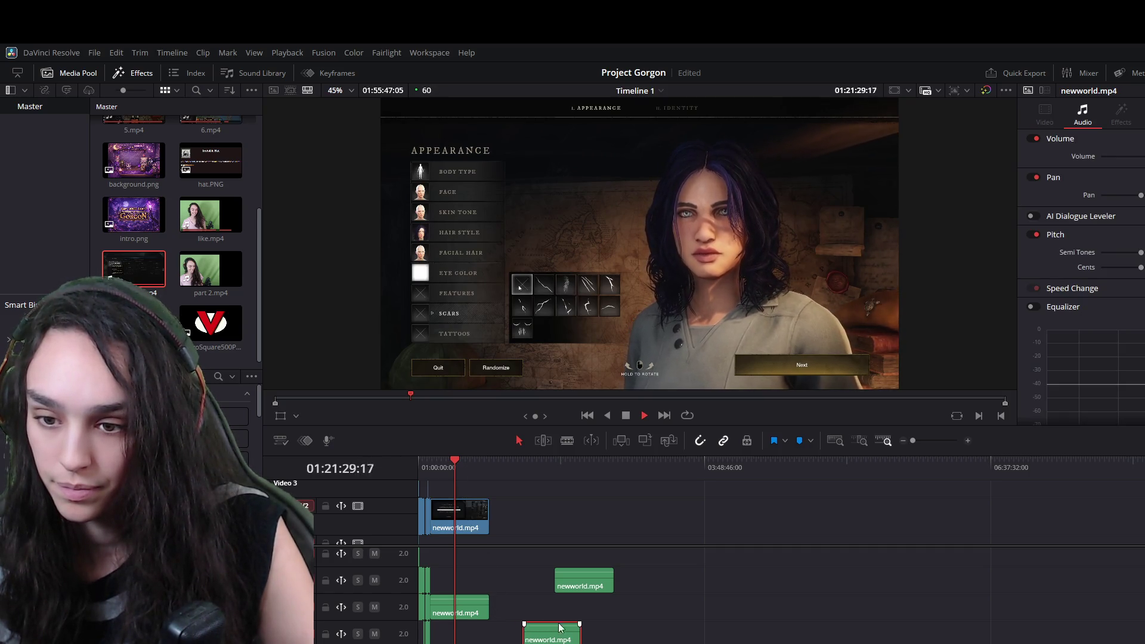
key("space")
left_click(548, 546)
left_click_drag(588, 586, 534, 640)
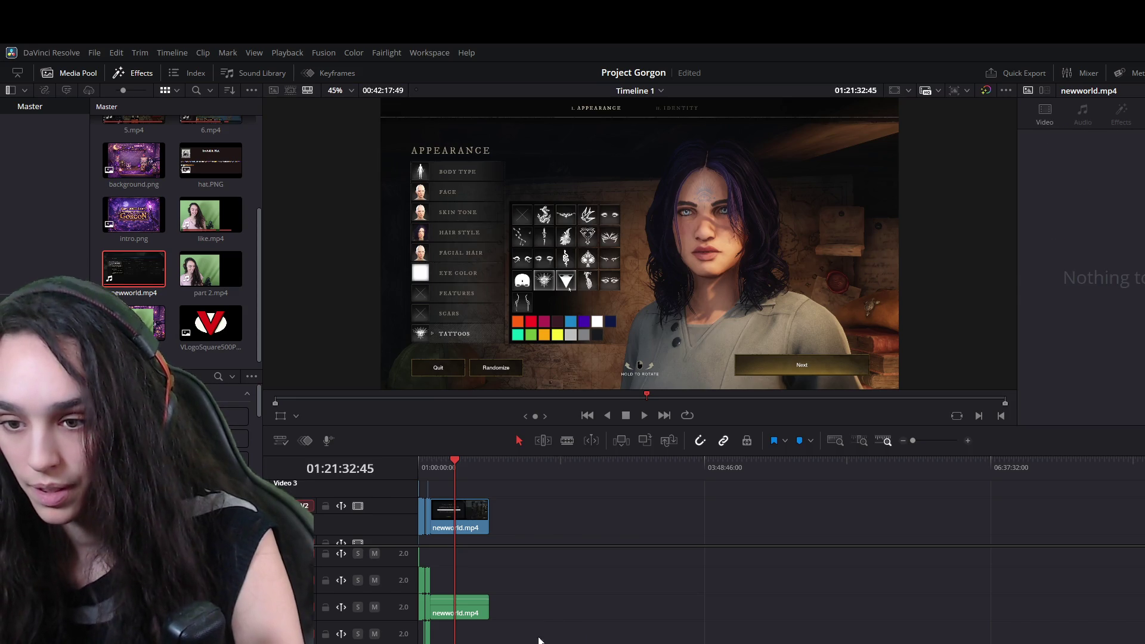
scroll(528, 608, "up", 5)
Step: Link newworld.mp4's video and audio, split it where the New World map appears and trim its start
left_click(651, 525)
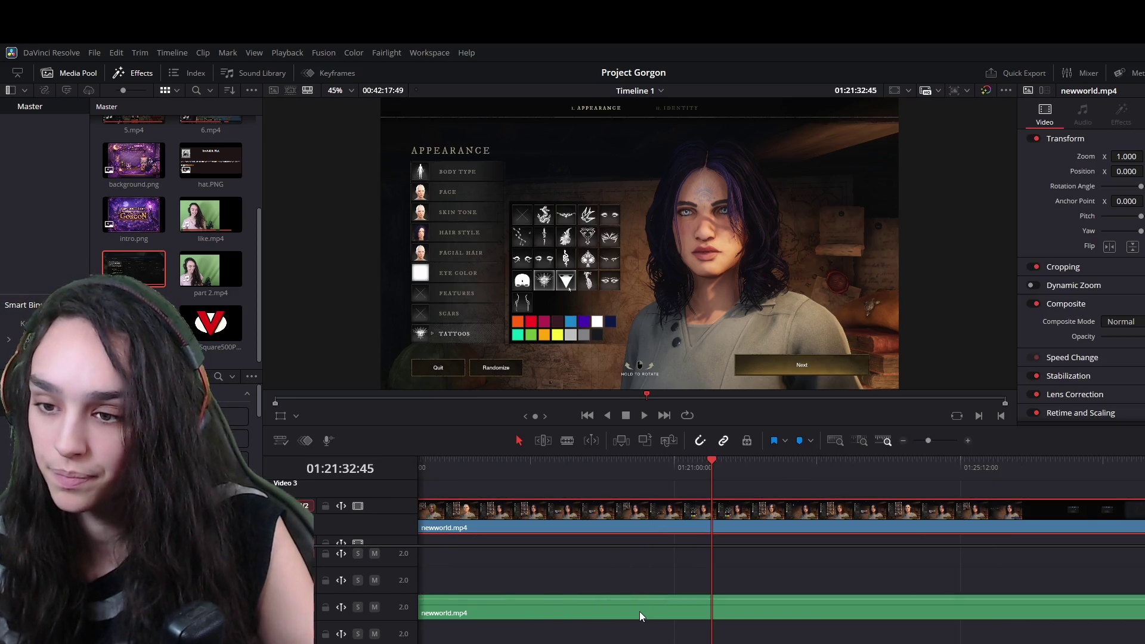
key("ctrl+alt+l")
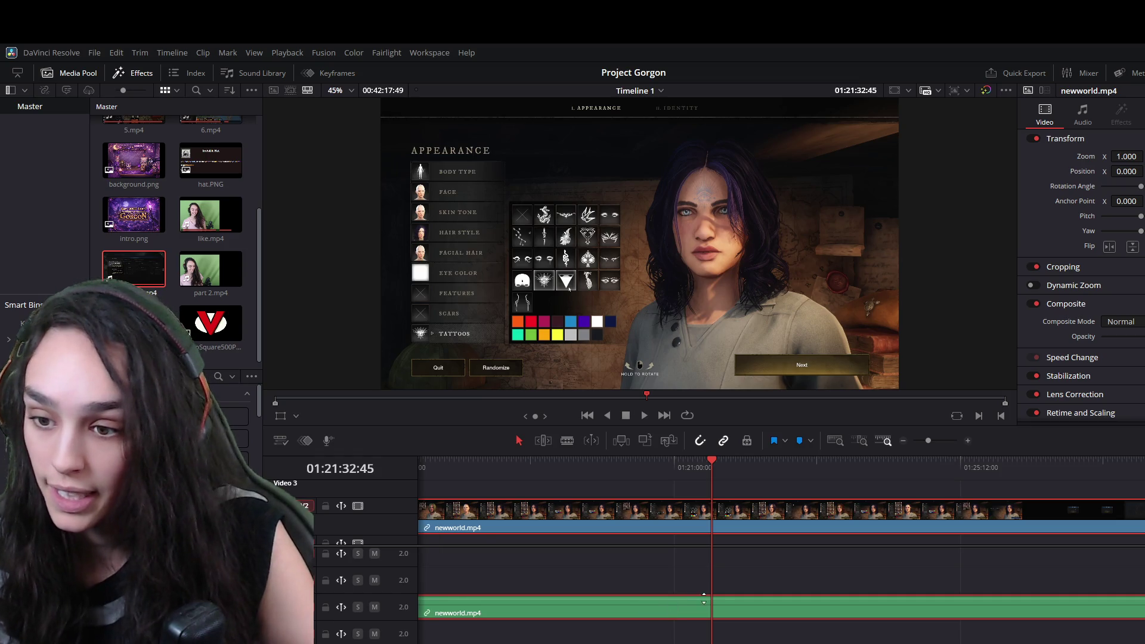
scroll(601, 550, "down", 4)
scroll(628, 570, "up", 3)
left_click_drag(633, 473, 944, 472)
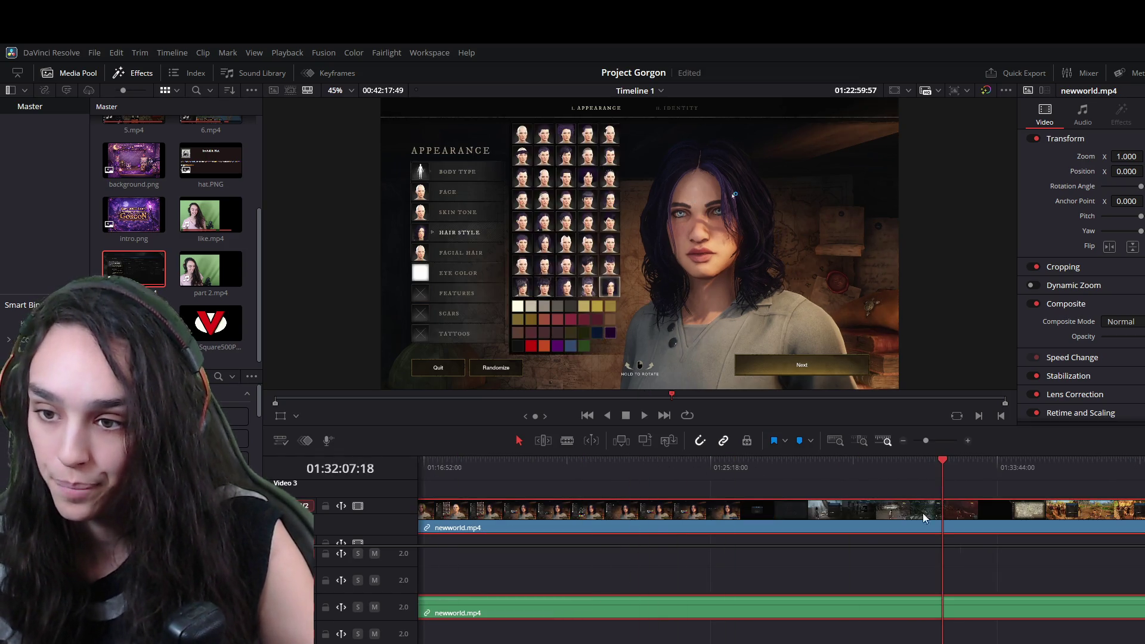
scroll(889, 610, "right", 3)
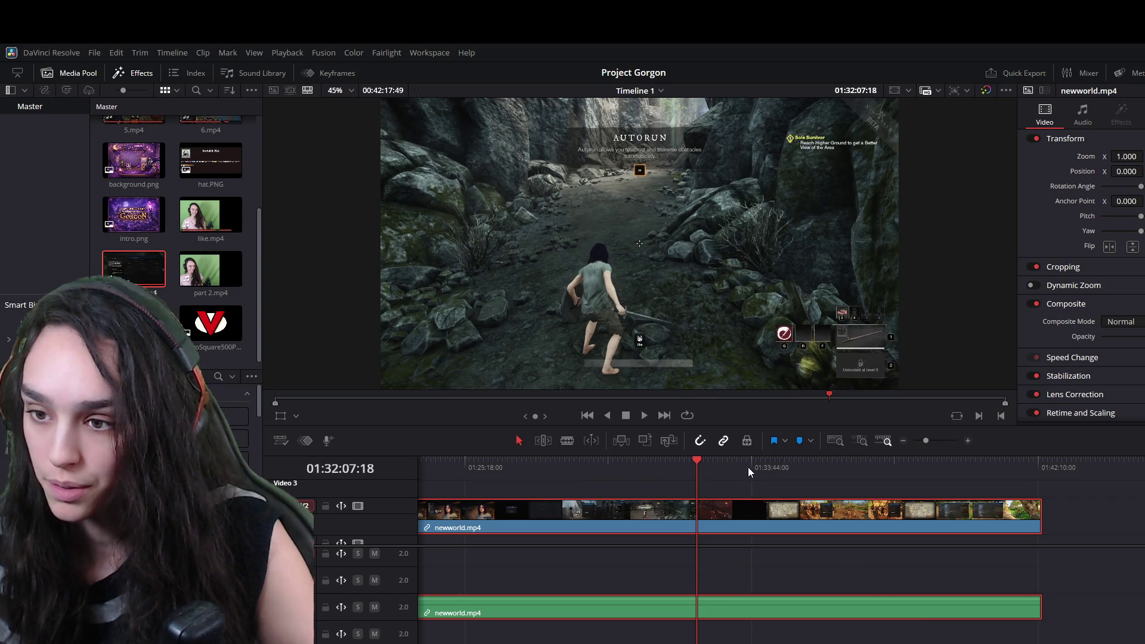
left_click_drag(749, 462, 763, 465)
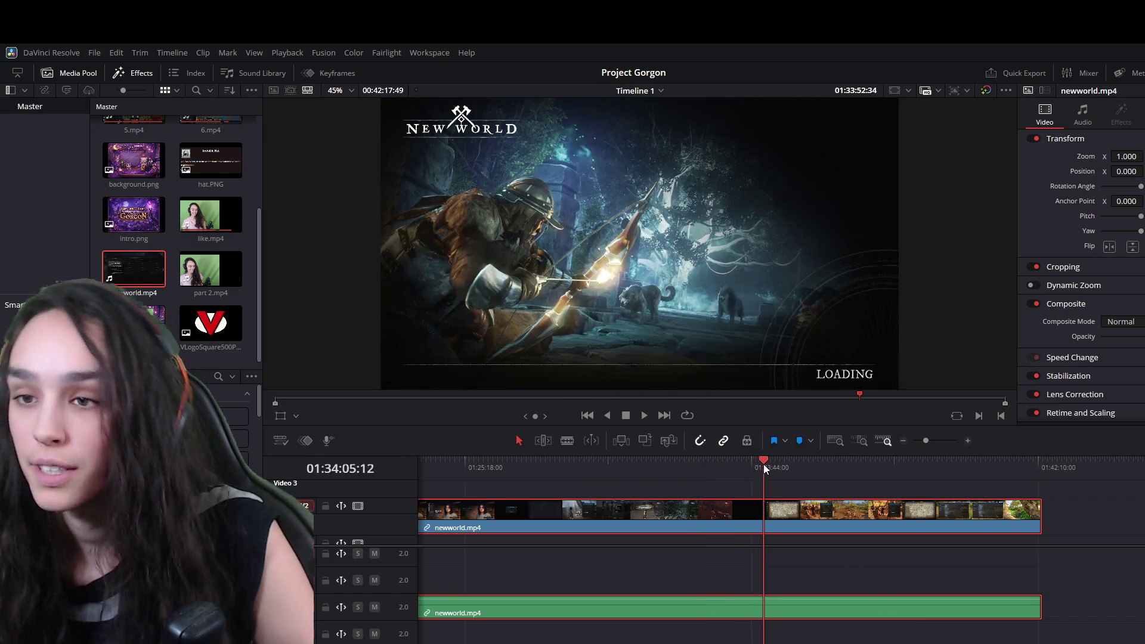
left_click_drag(763, 465, 782, 471)
key("ctrl+b")
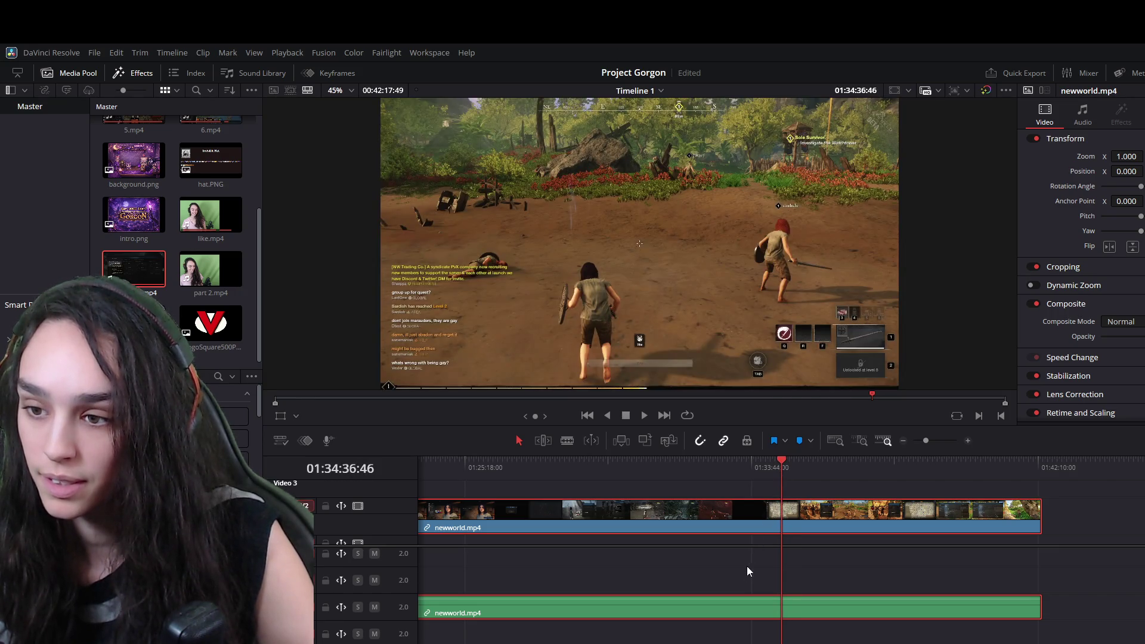
scroll(738, 594, "down", 5)
mouse_move(436, 526)
left_mouse_down()
mouse_move(470, 524)
mouse_move(438, 521)
left_mouse_up()
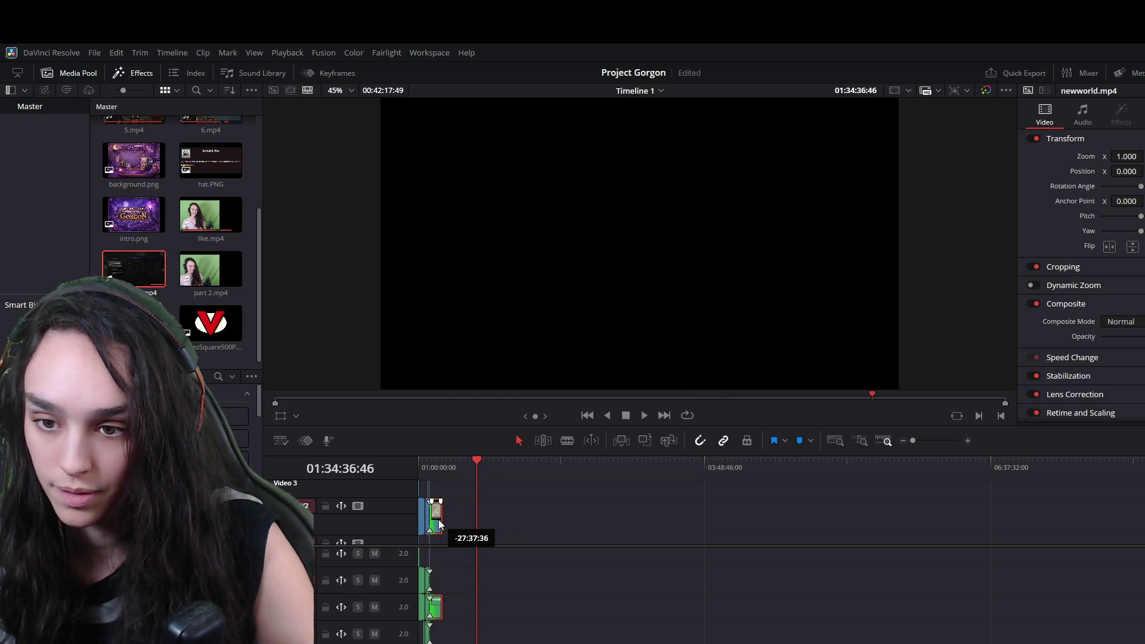
scroll(595, 583, "up", 5)
Step: Deselect everything and play from just before newworld.mp4 to check the join after 6.mp4
key("ctrl+shift+a")
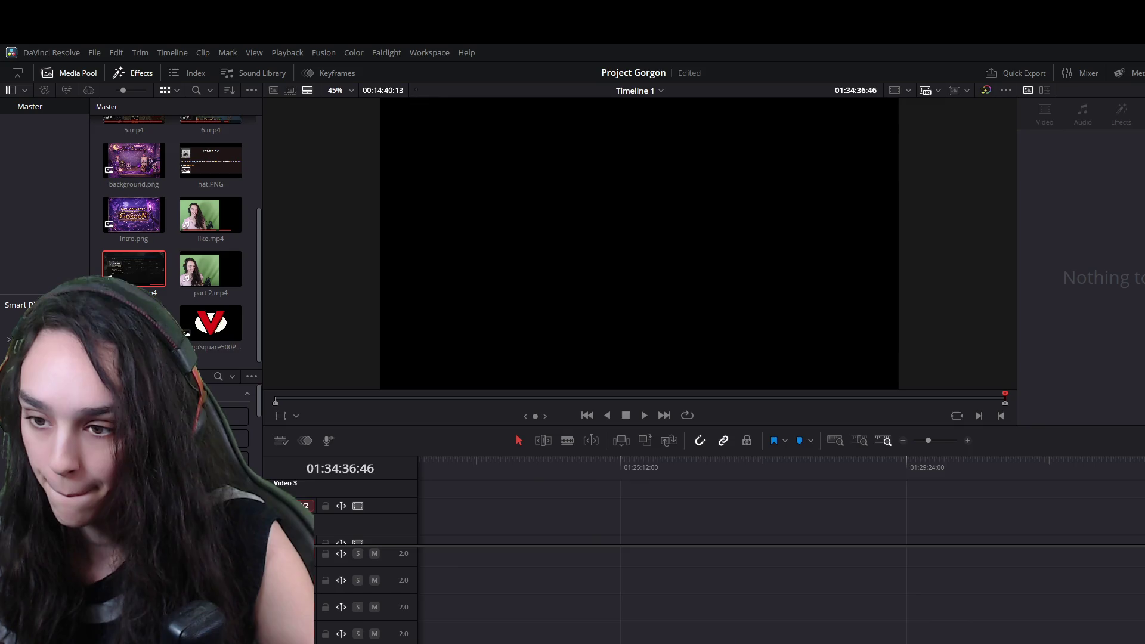
scroll(779, 529, "left", 10)
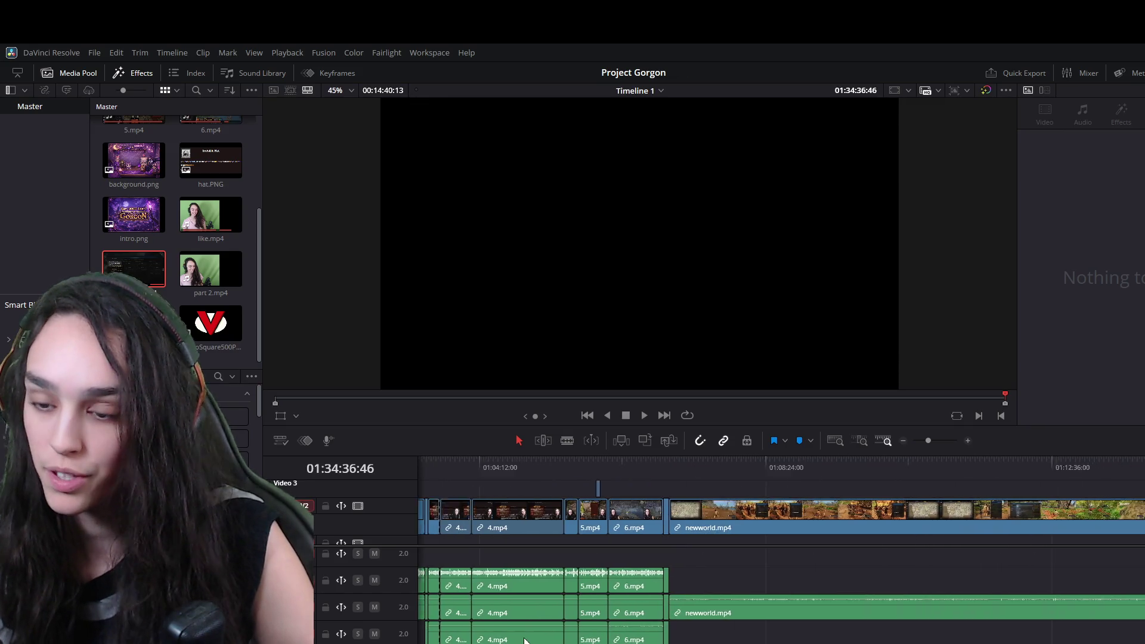
left_click(757, 467)
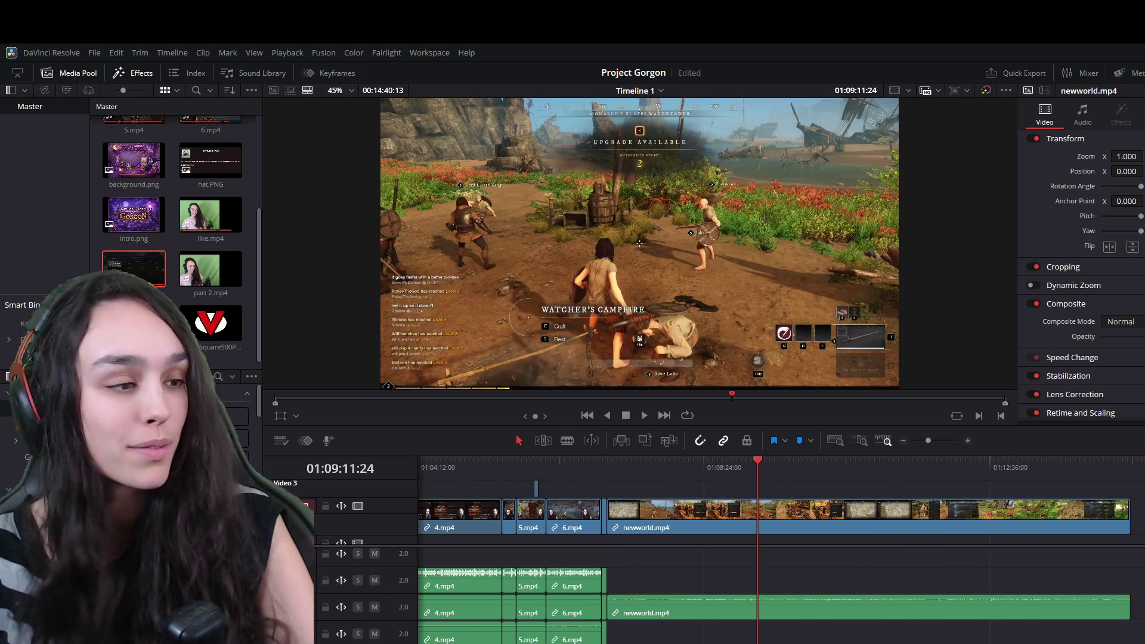
left_click(615, 465)
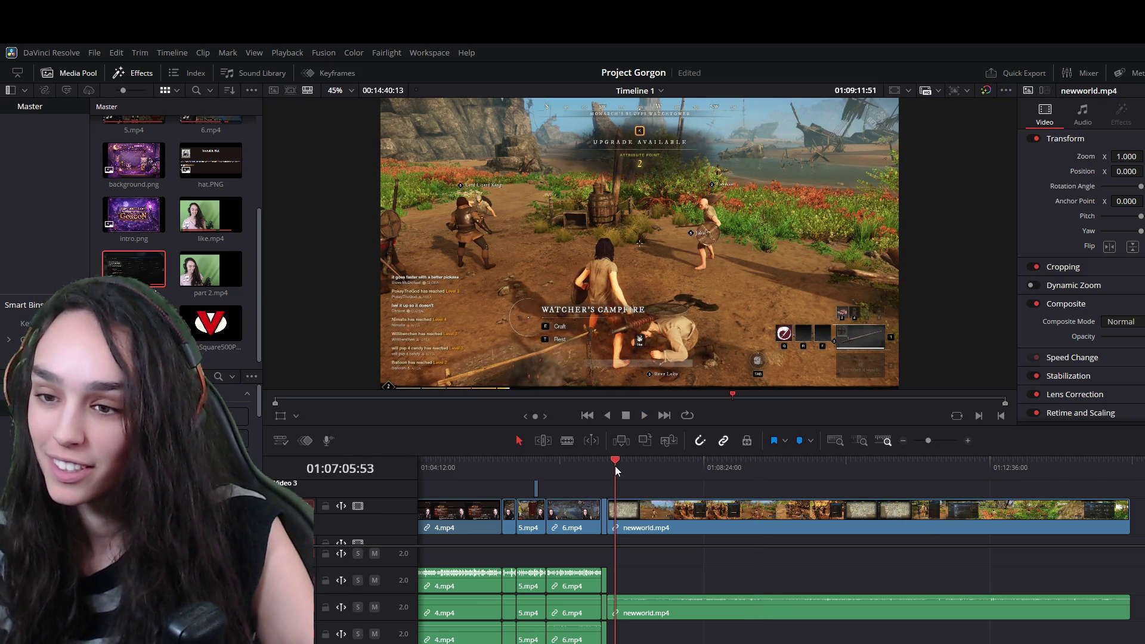
key("space")
scroll(680, 546, "up", 2)
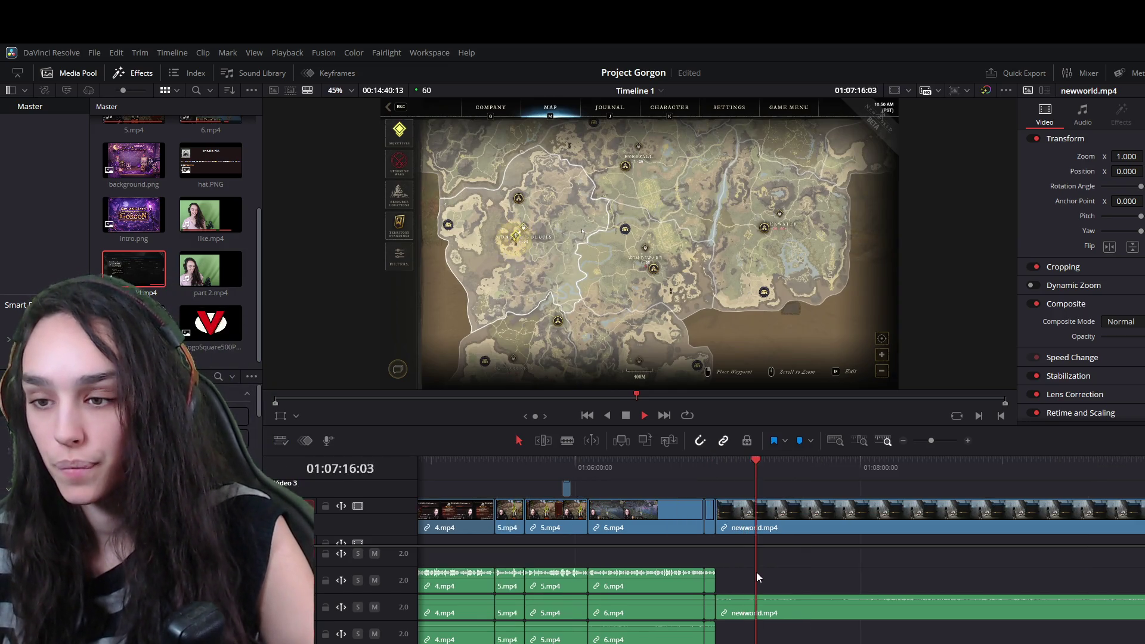
scroll(755, 571, "up", 3)
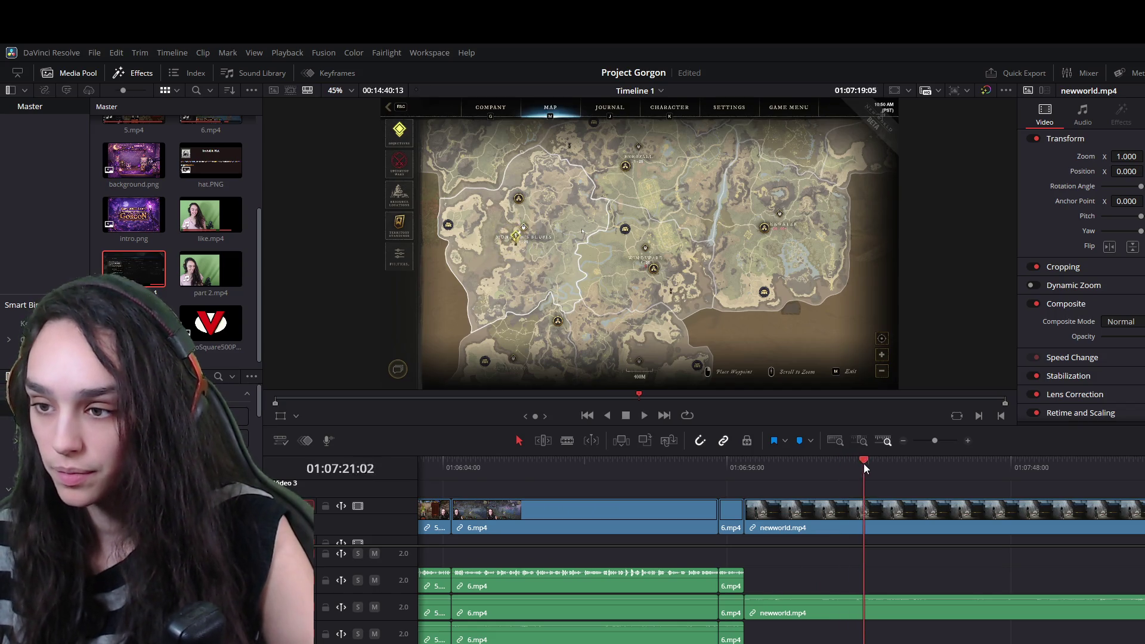
Step: Scrub later into newworld.mp4, trim its start to that point and play the new opening
left_click_drag(864, 464, 1062, 470)
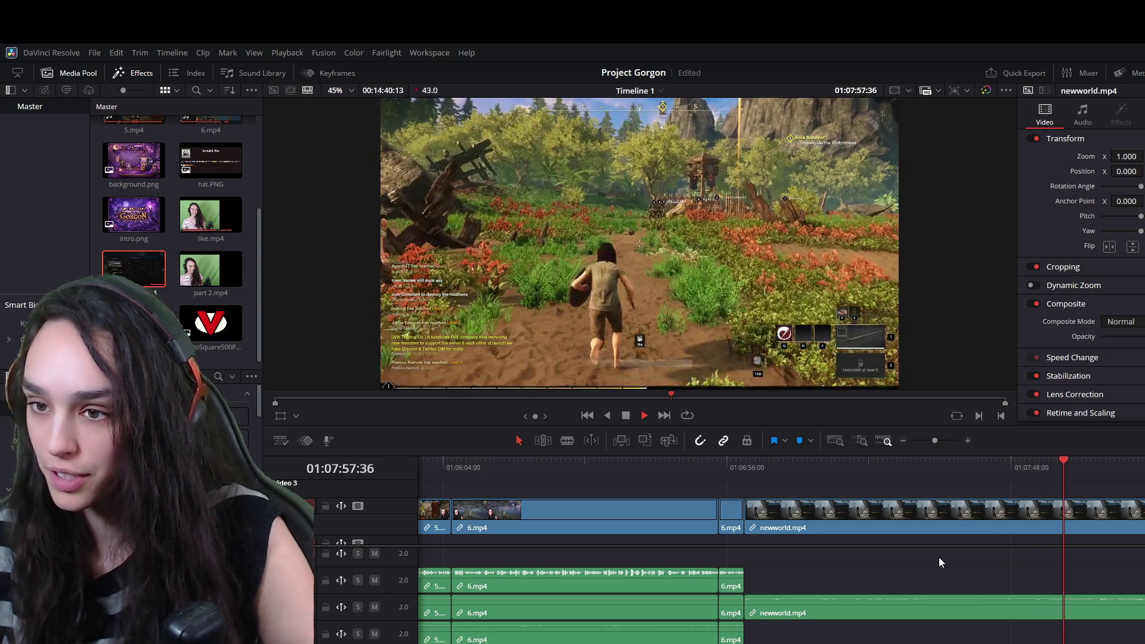
left_click(1053, 469)
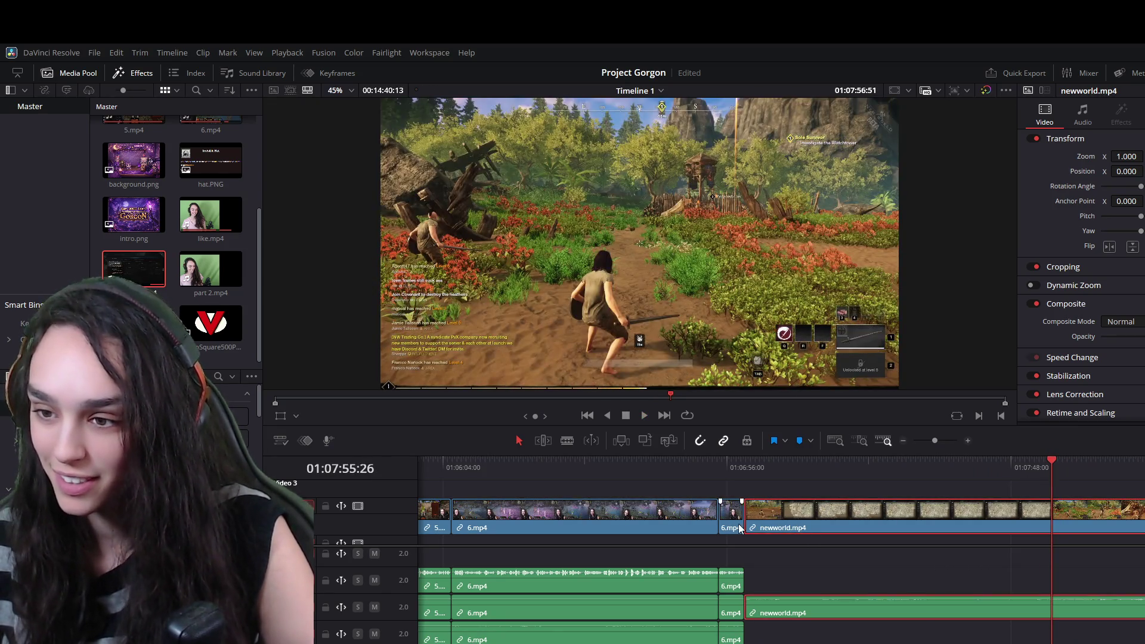
mouse_move(745, 528)
left_mouse_down()
mouse_move(1053, 535)
mouse_move(746, 528)
left_mouse_up()
key("space")
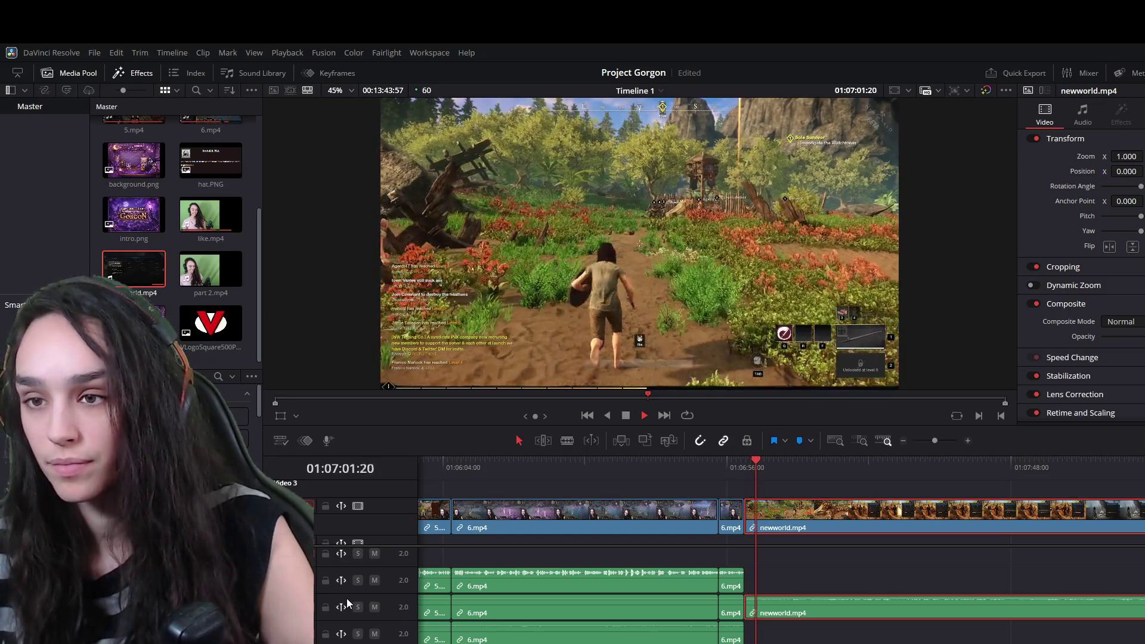
key("space")
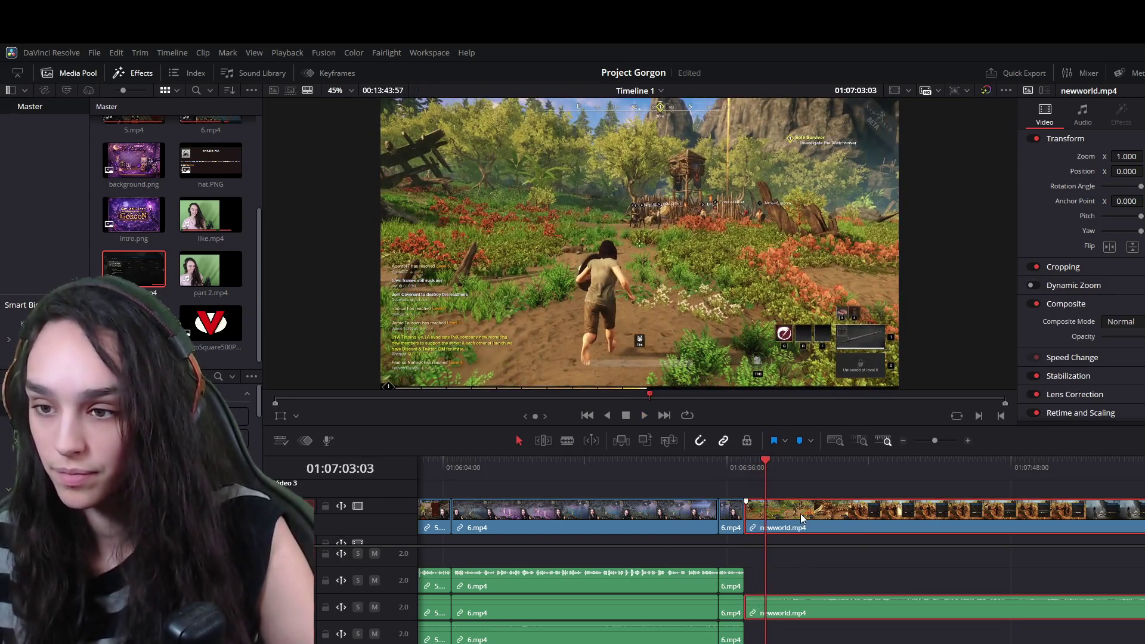
Step: Nudge the newworld.mp4 start slightly earlier and review it up to the Charity Douglas dialogue
left_click_drag(750, 516, 772, 508)
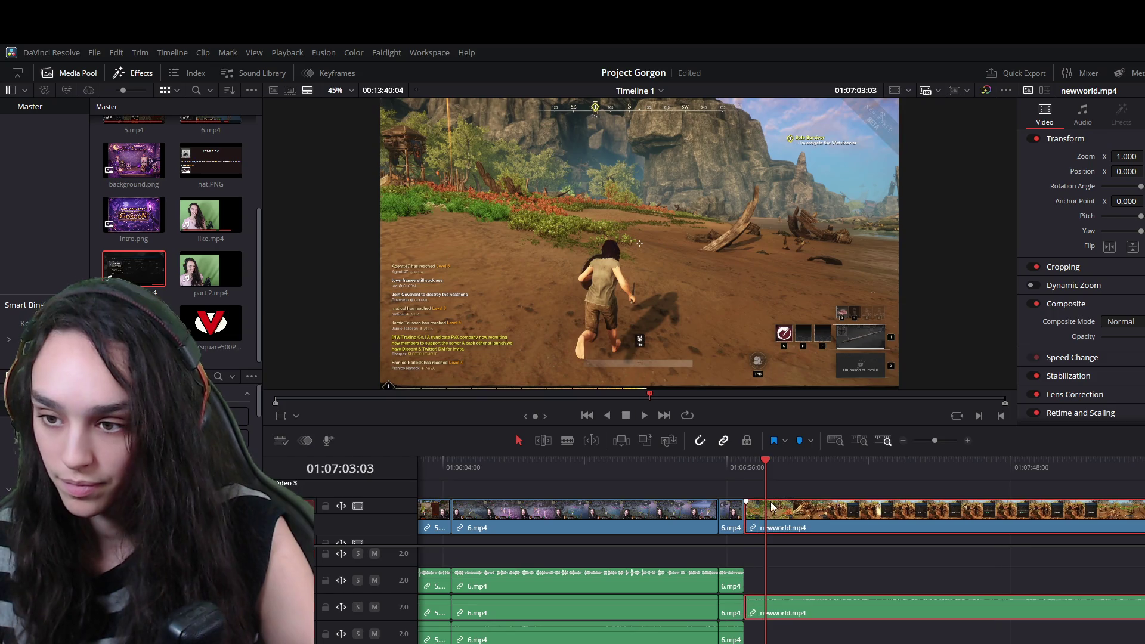
key("space")
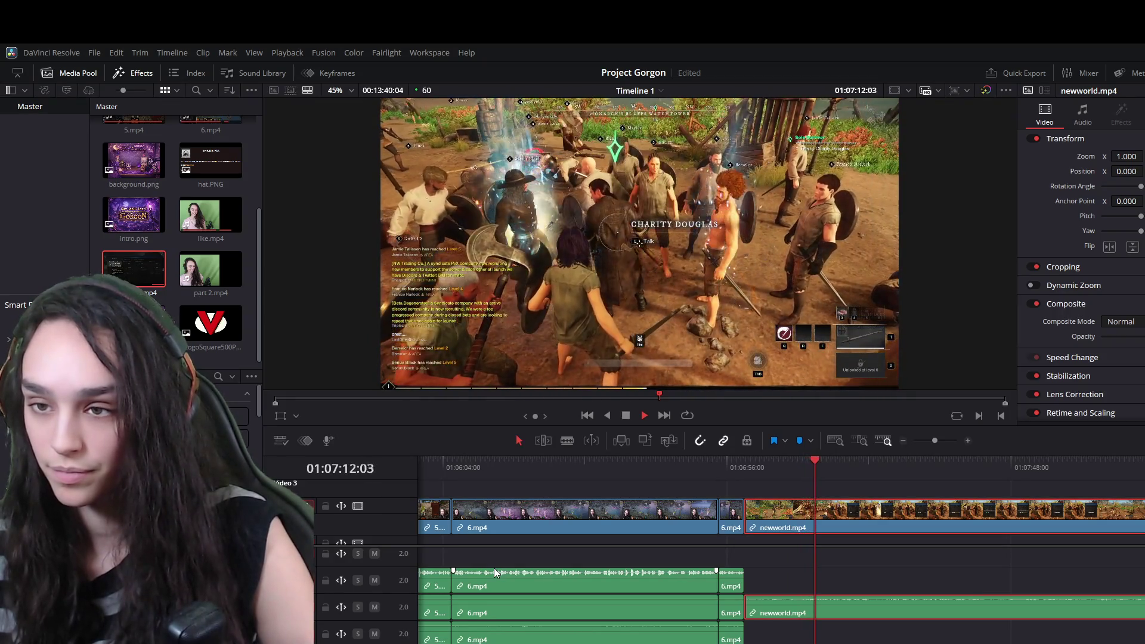
key("space")
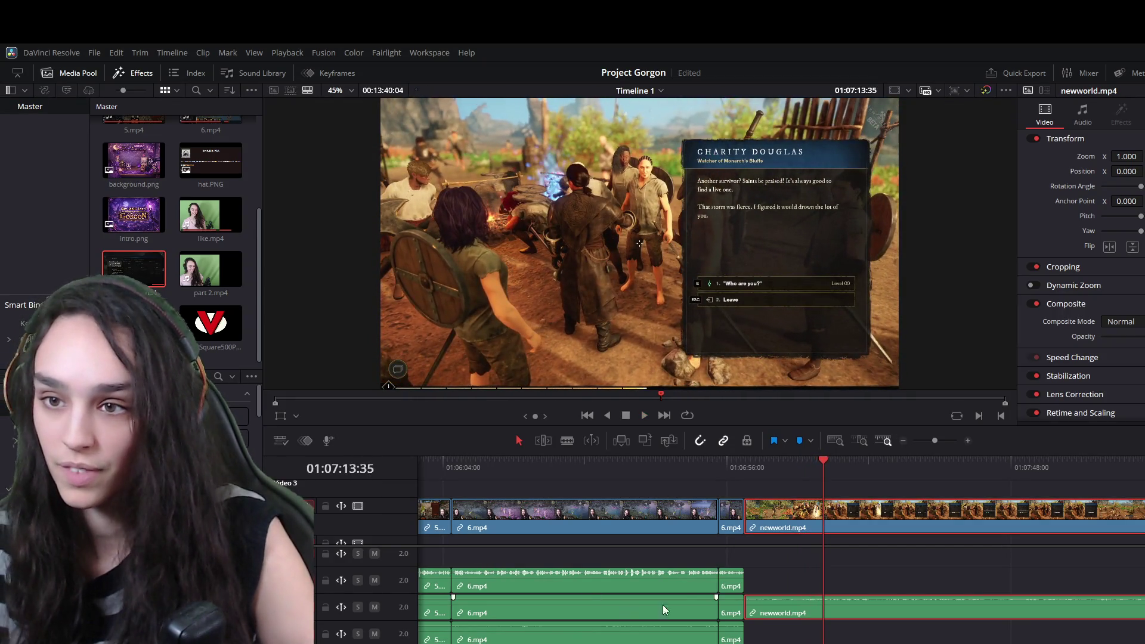
key("ctrl+equal")
scroll(782, 537, "right", 5)
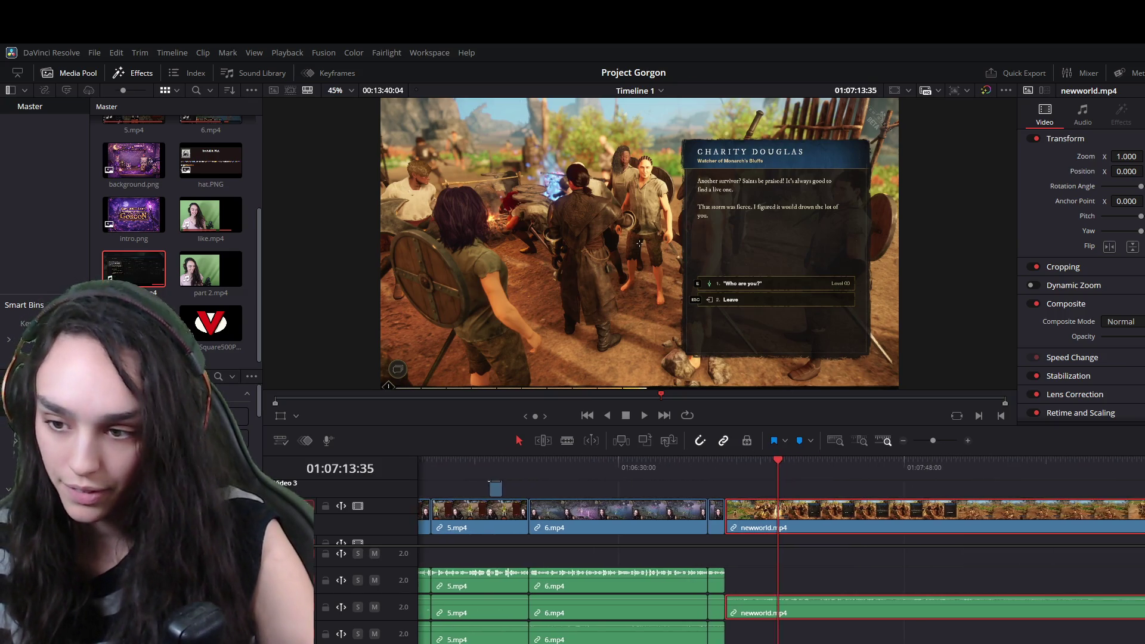
scroll(781, 537, "right", 5)
scroll(782, 537, "left", 3)
scroll(781, 538, "left", 3)
scroll(781, 537, "left", 3)
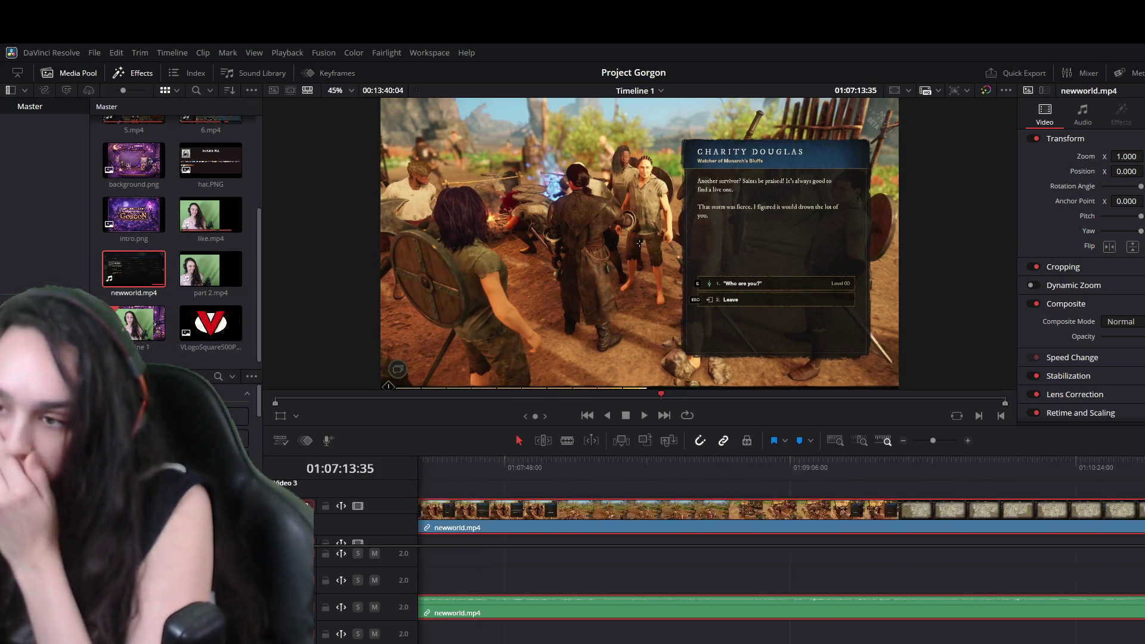
scroll(781, 538, "left", 3)
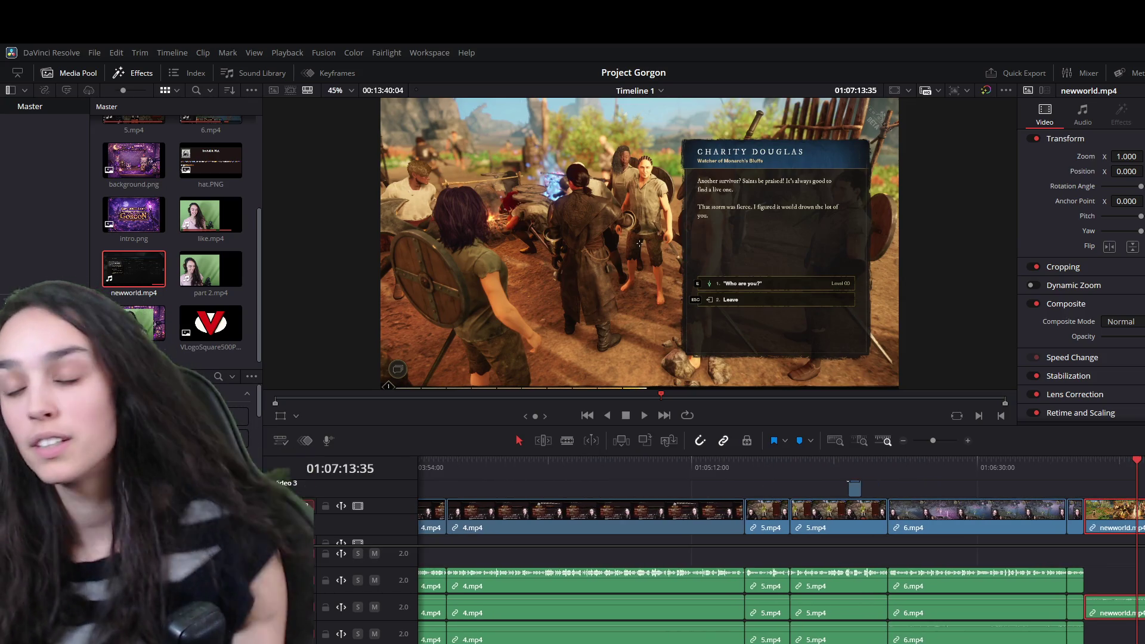
scroll(781, 538, "right", 1)
scroll(781, 537, "right", 2)
scroll(781, 538, "right", 2)
scroll(781, 536, "right", 3)
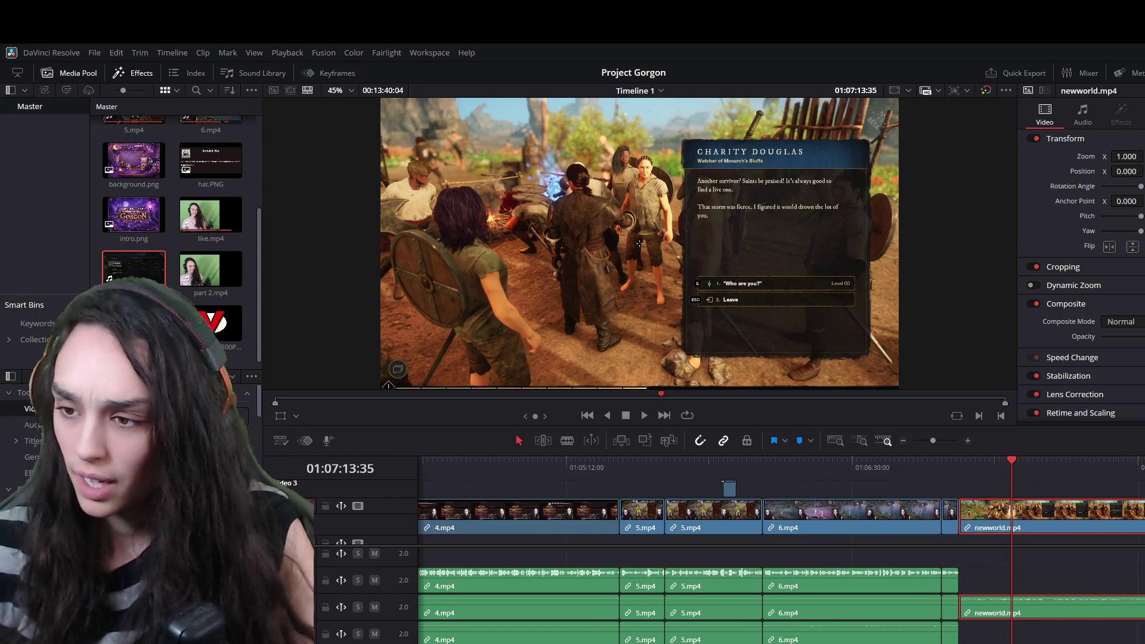
Step: Review the 6.mp4 shoreline walk up to 01:06:20 and select the 6.mp4 clip for cutting
left_click(782, 465)
key("space")
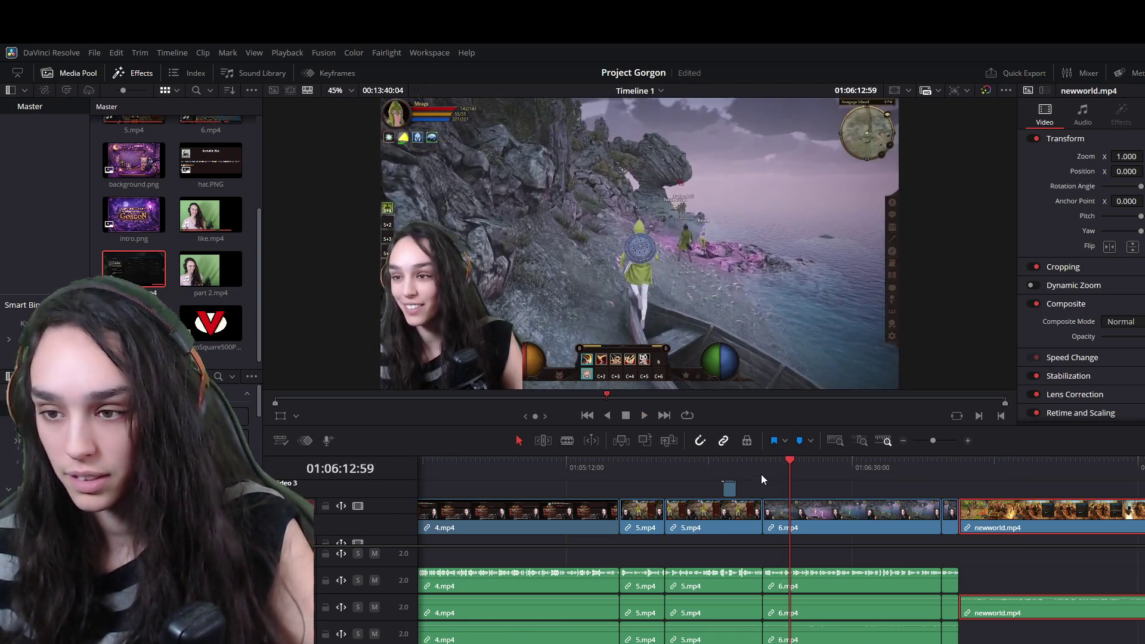
left_click(762, 469)
key("space")
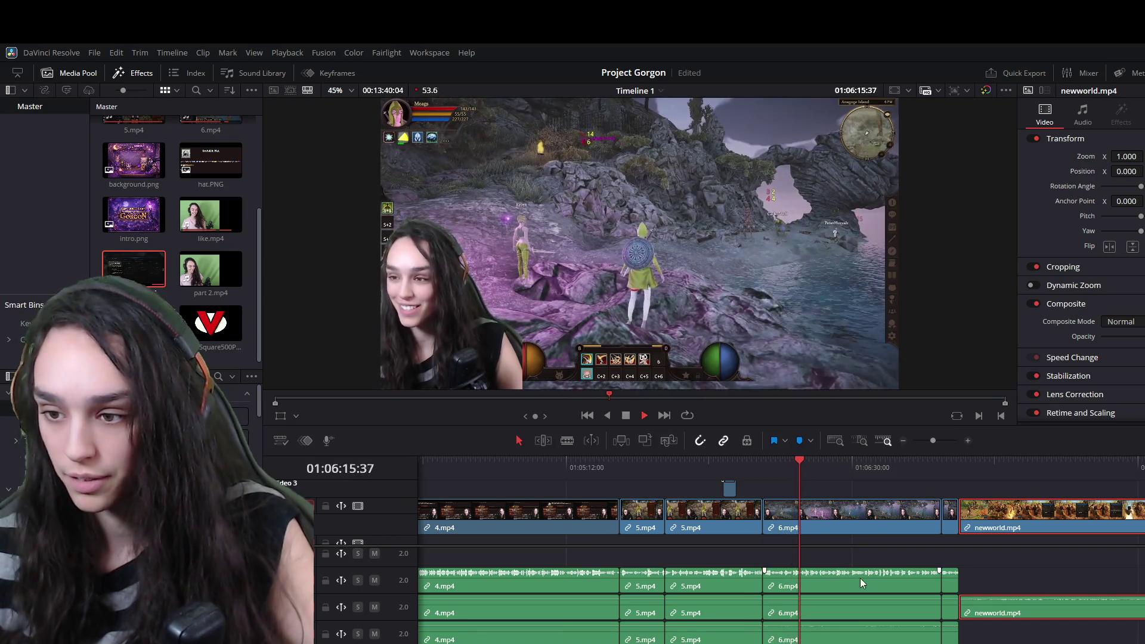
key("ctrl+equal")
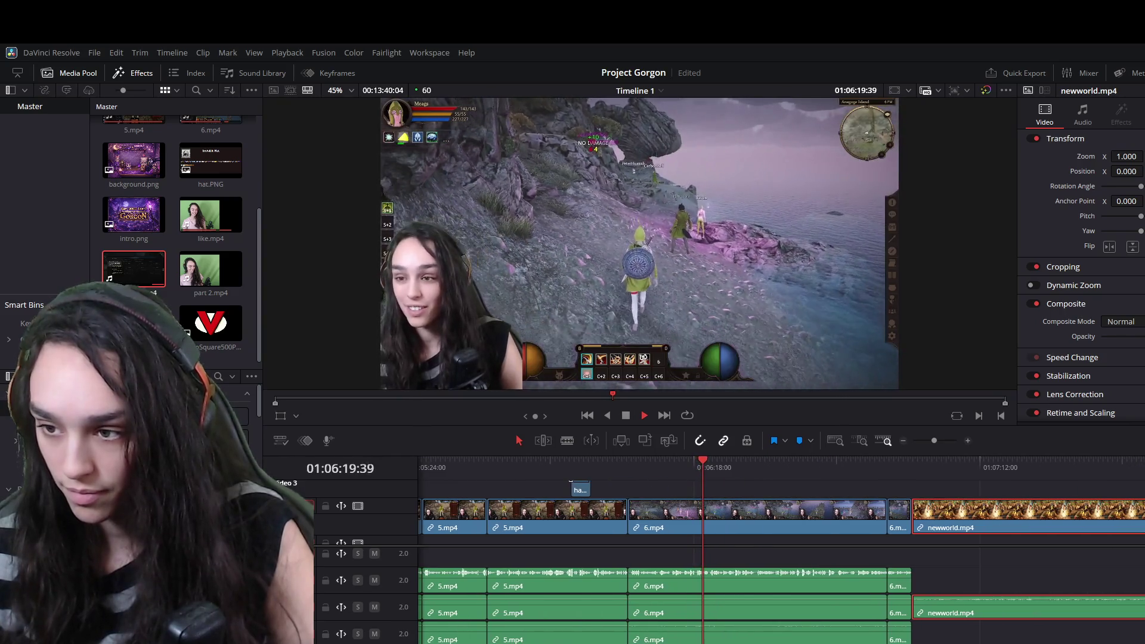
key("space")
key("ctrl+minus")
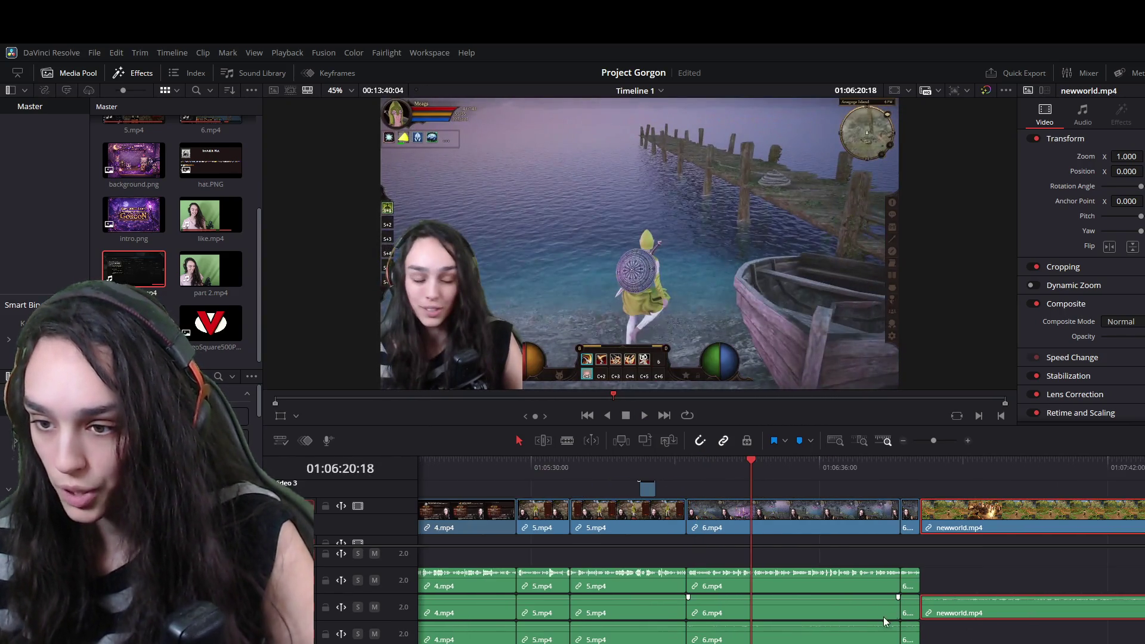
left_click(796, 586)
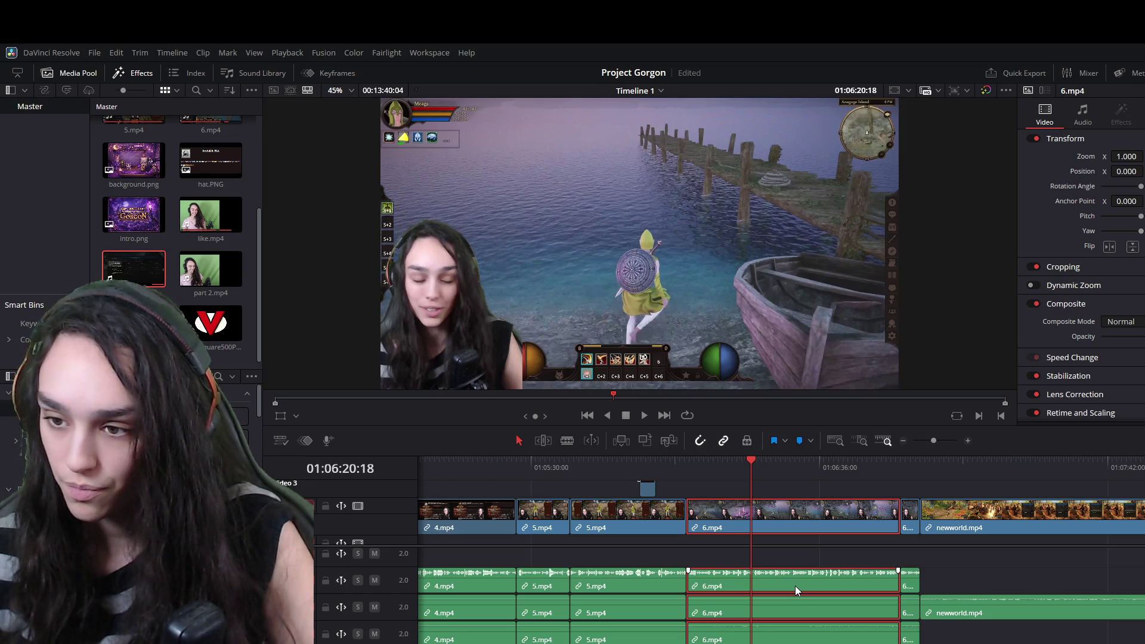
Step: Blade-cut the selected 6.mp4 clip at 01:06:20:18 after zooming the timeline in
key("ctrl+equal")
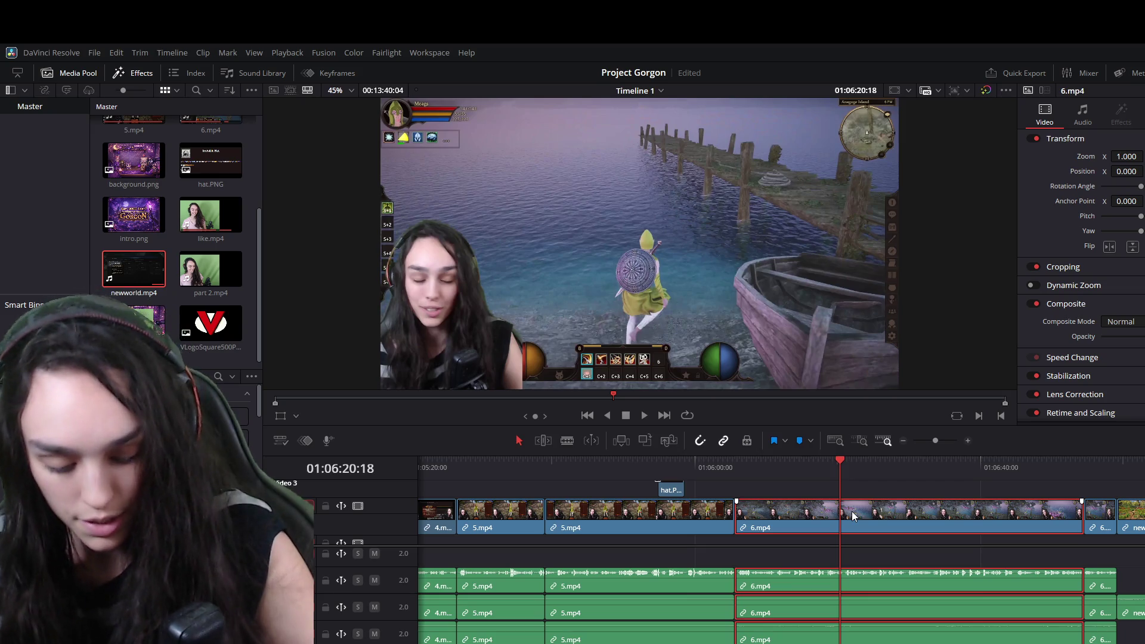
key("ctrl+b")
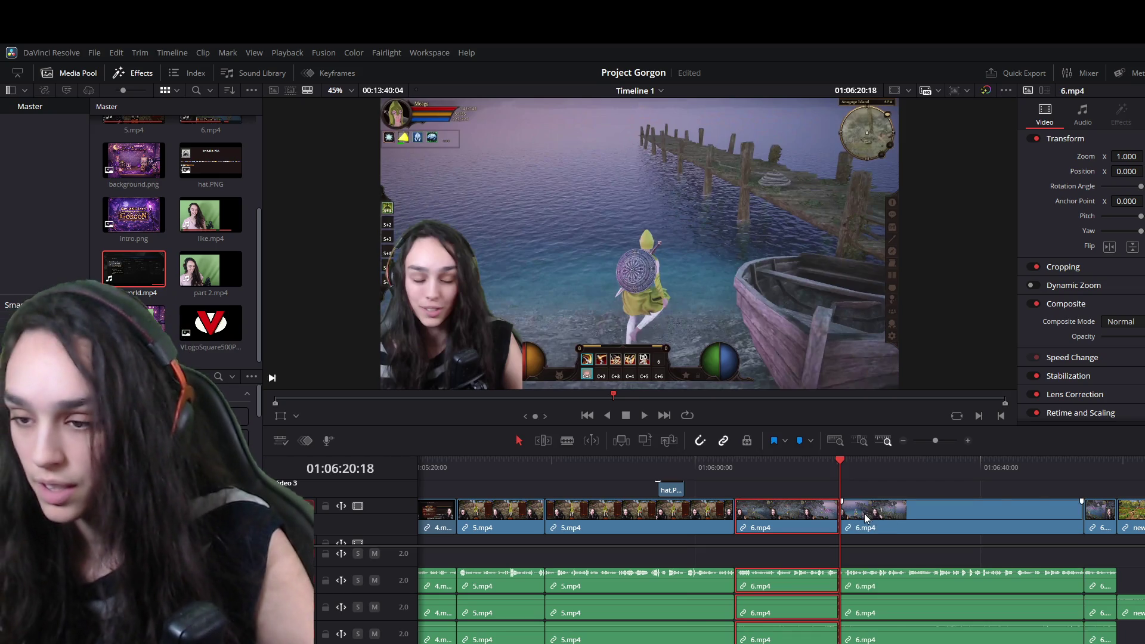
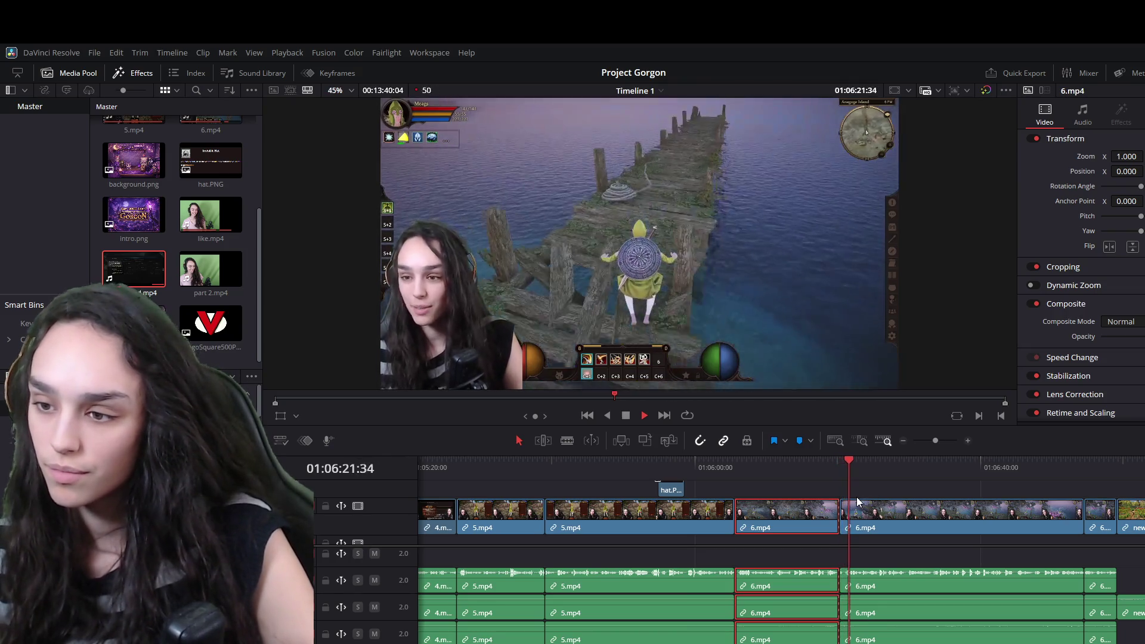
Step: Undo the previous cut in 6.mp4 and scrub playback to locate the right cut point
key("space")
key("ctrl+z")
key("space")
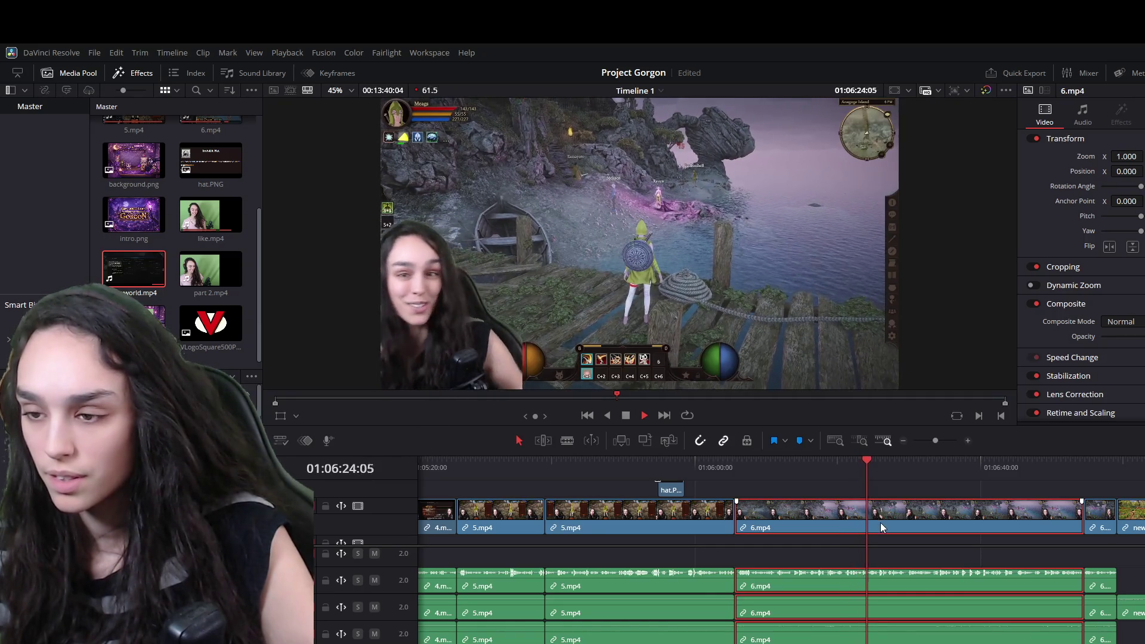
scroll(894, 547, "up", 2)
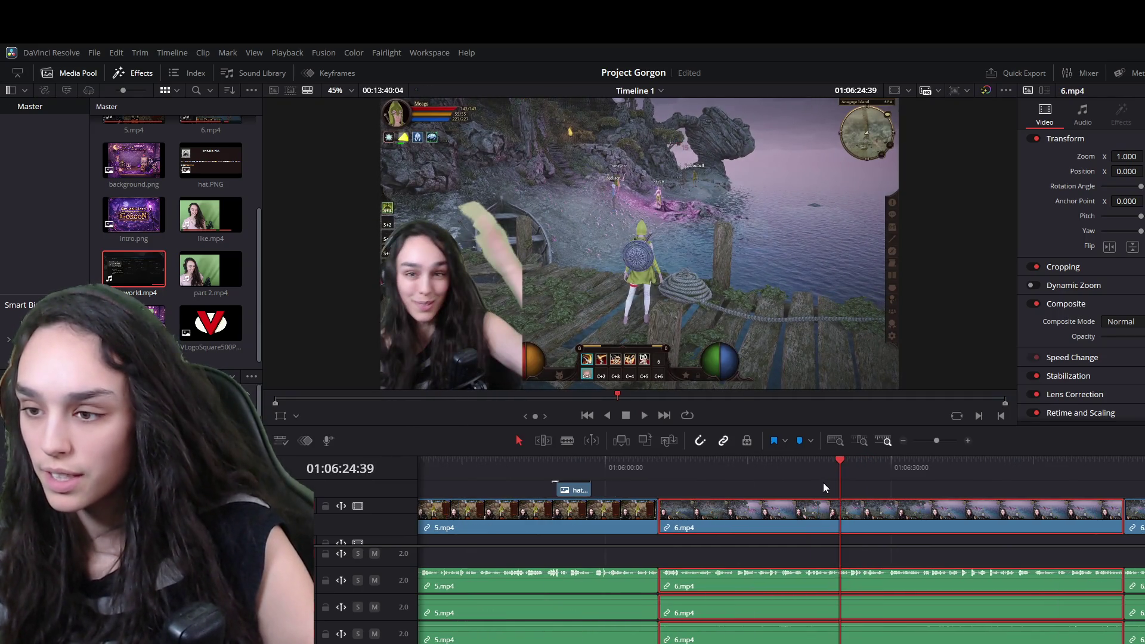
left_click(819, 463)
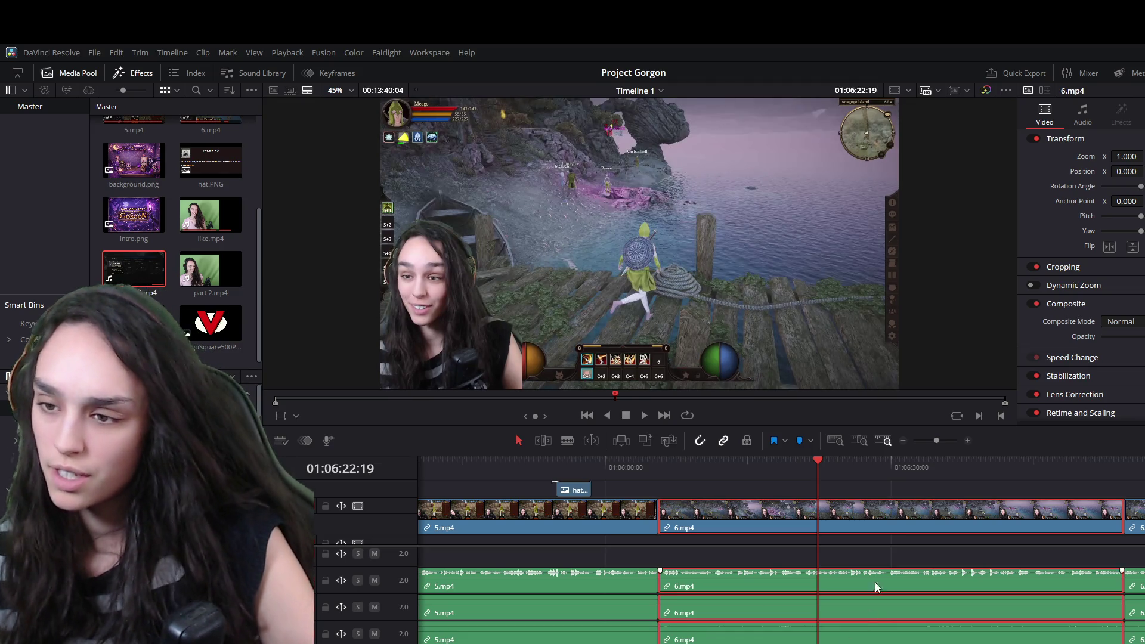
left_click_drag(813, 470, 808, 469)
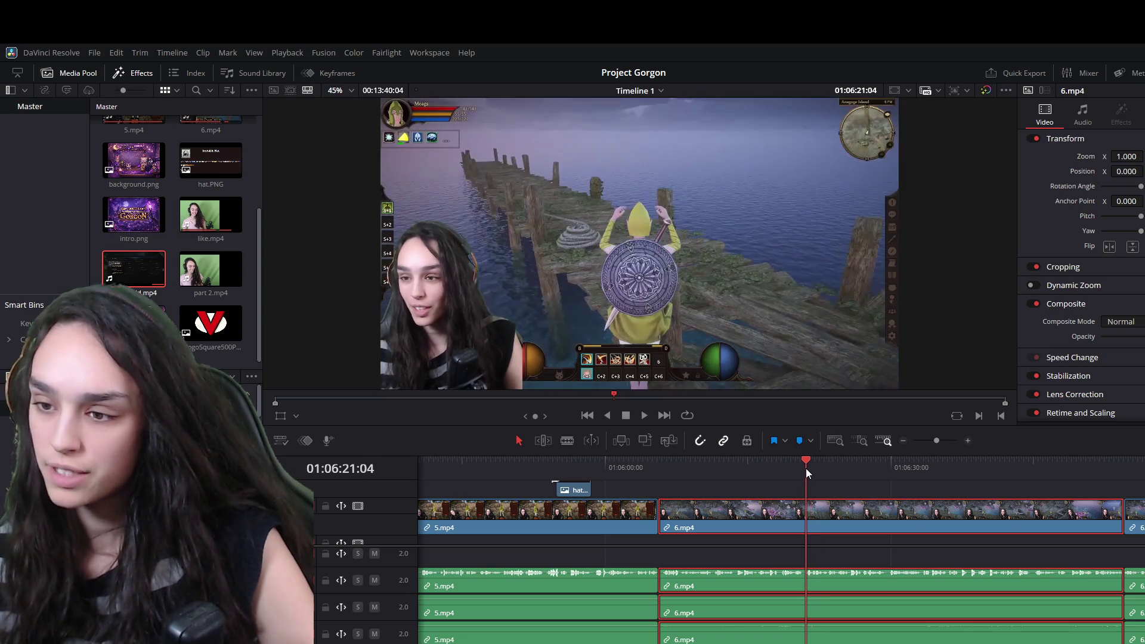
key("space")
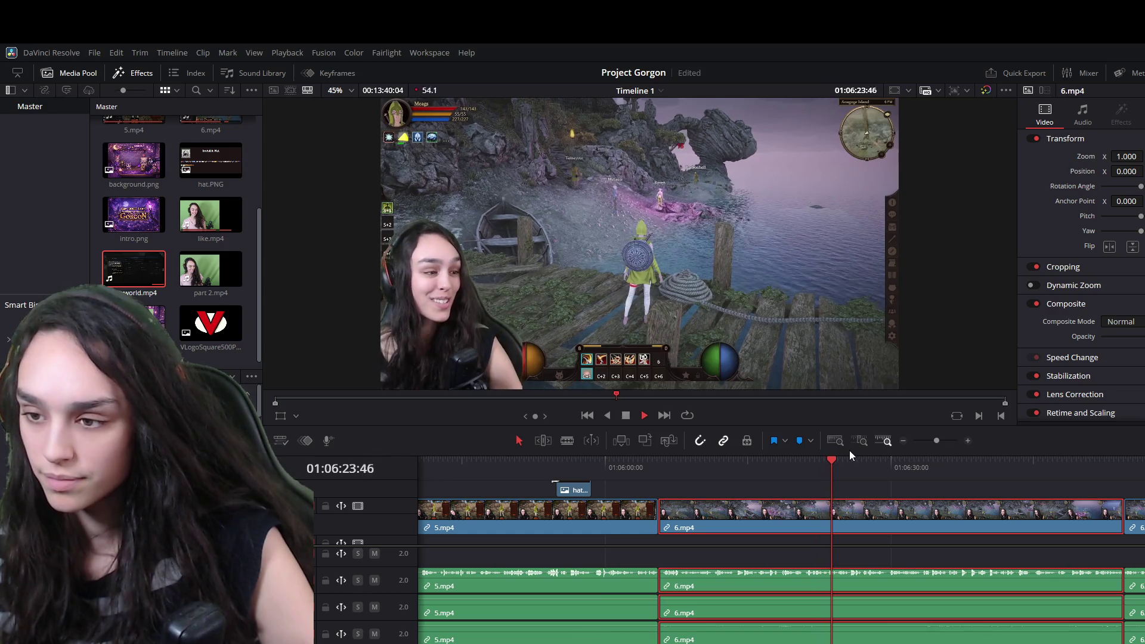
left_click_drag(819, 460, 820, 464)
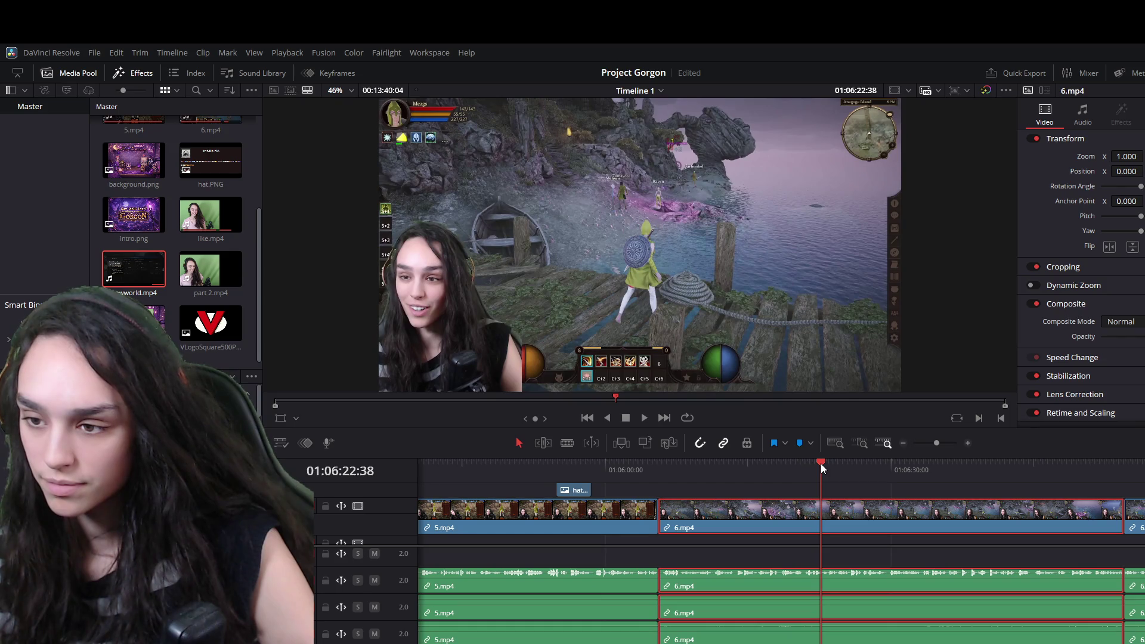
left_click_drag(820, 464, 814, 472)
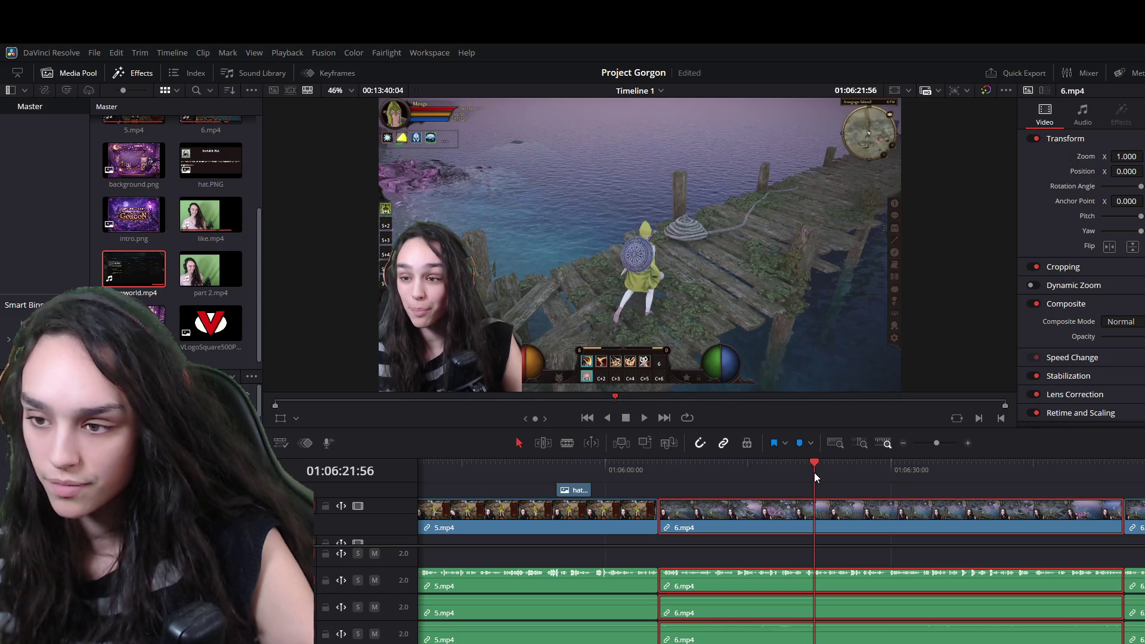
Step: Blade 6.mp4 twice at the playhead to isolate a short piece near 01:06:29
key("ctrl+b")
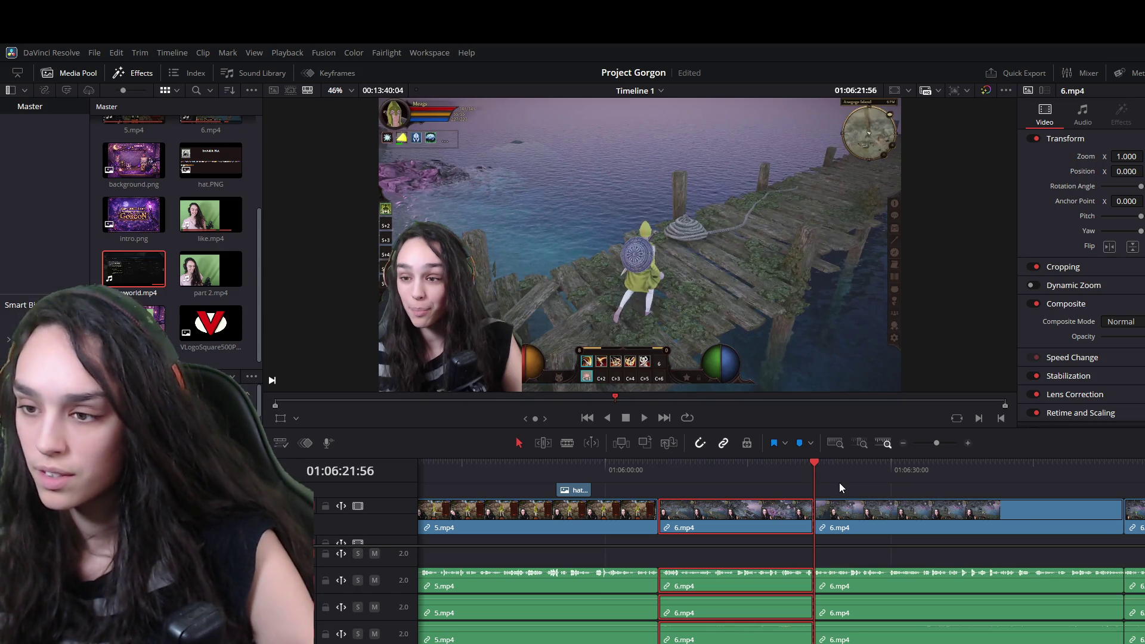
left_click(865, 611)
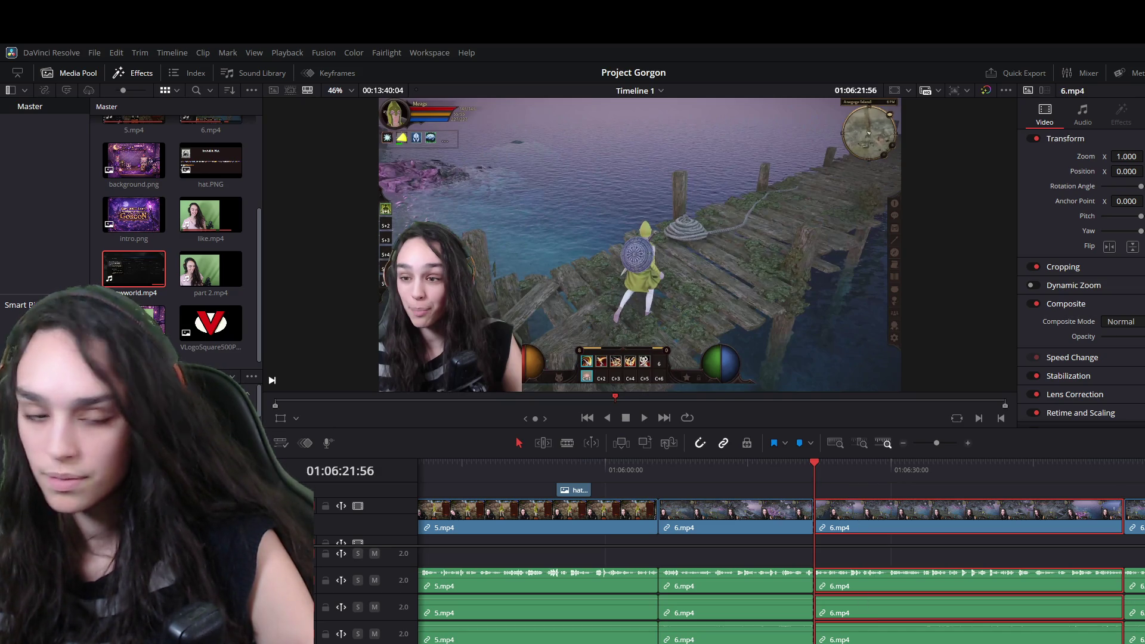
key("space")
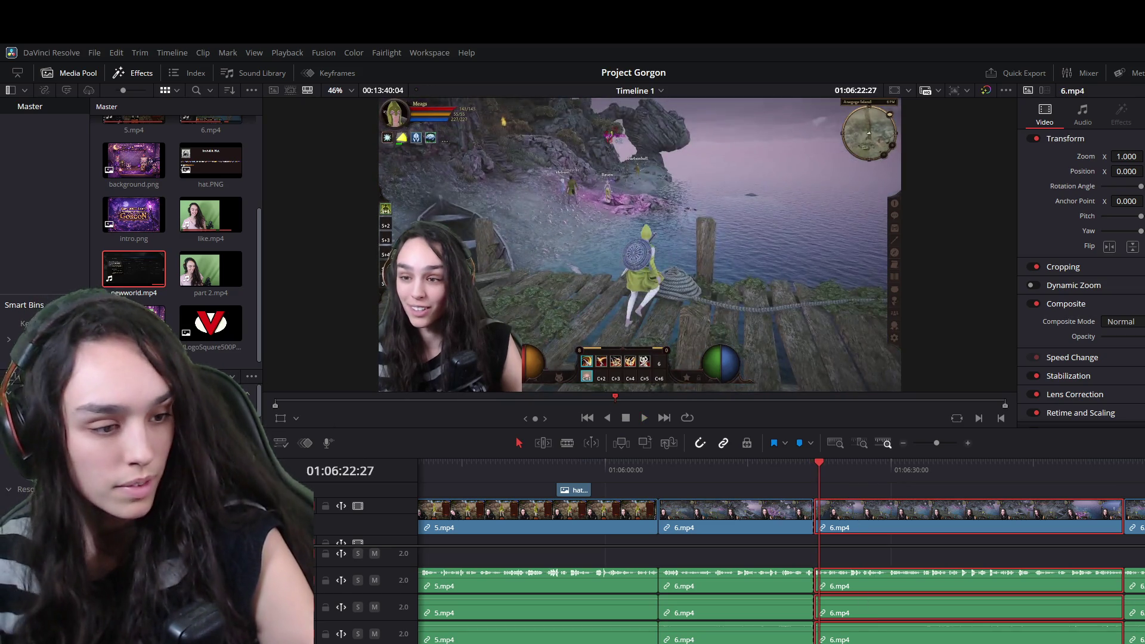
key("space")
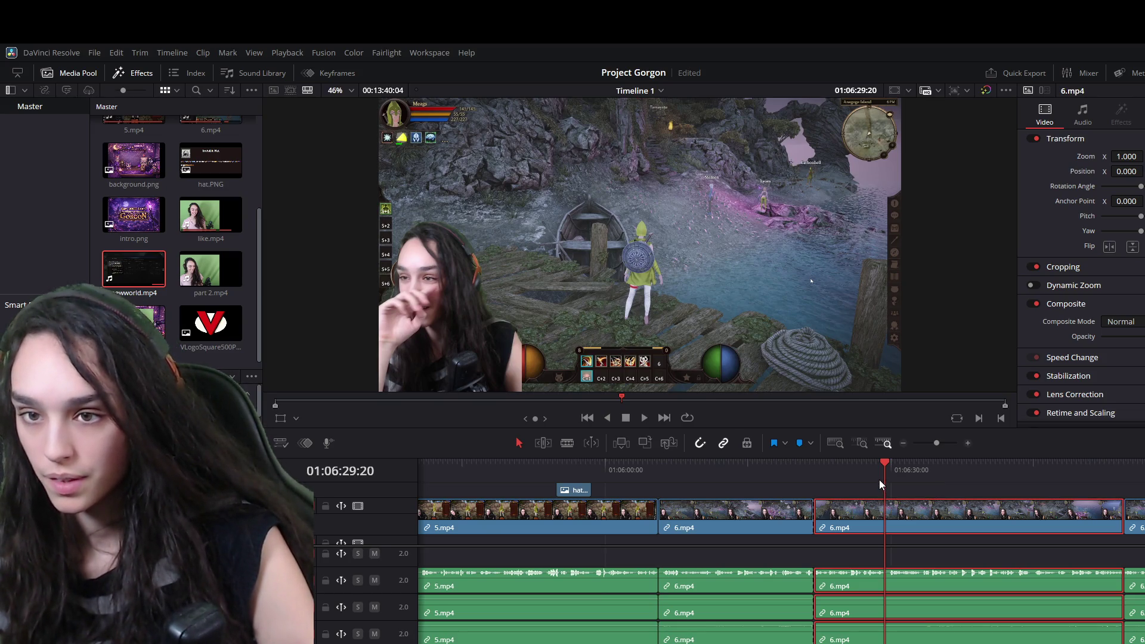
key("space")
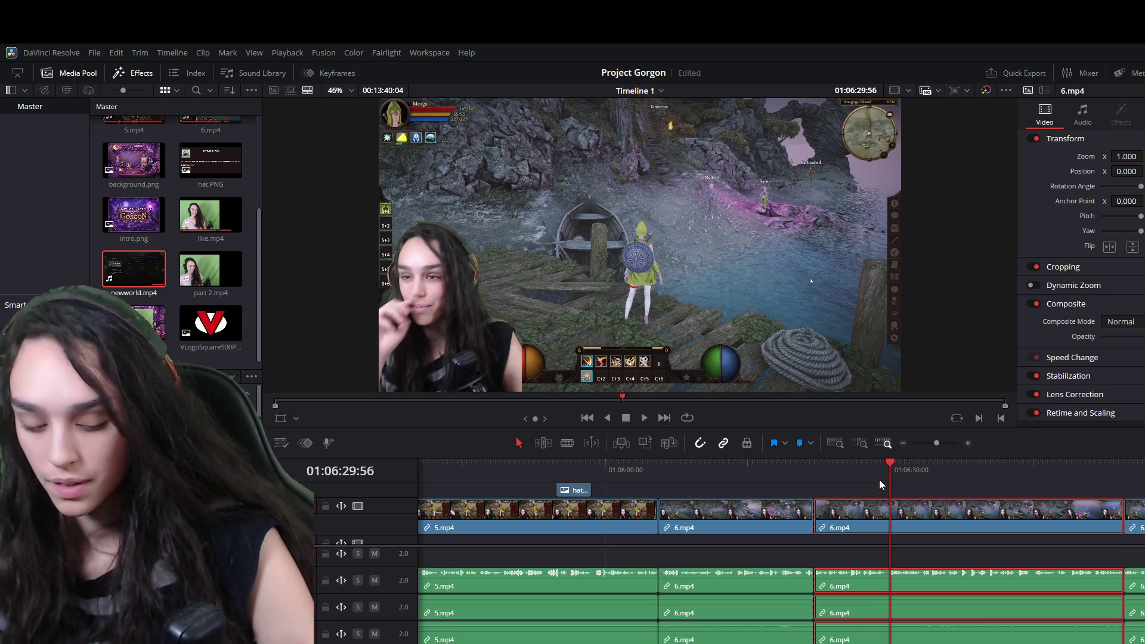
key("ctrl+b")
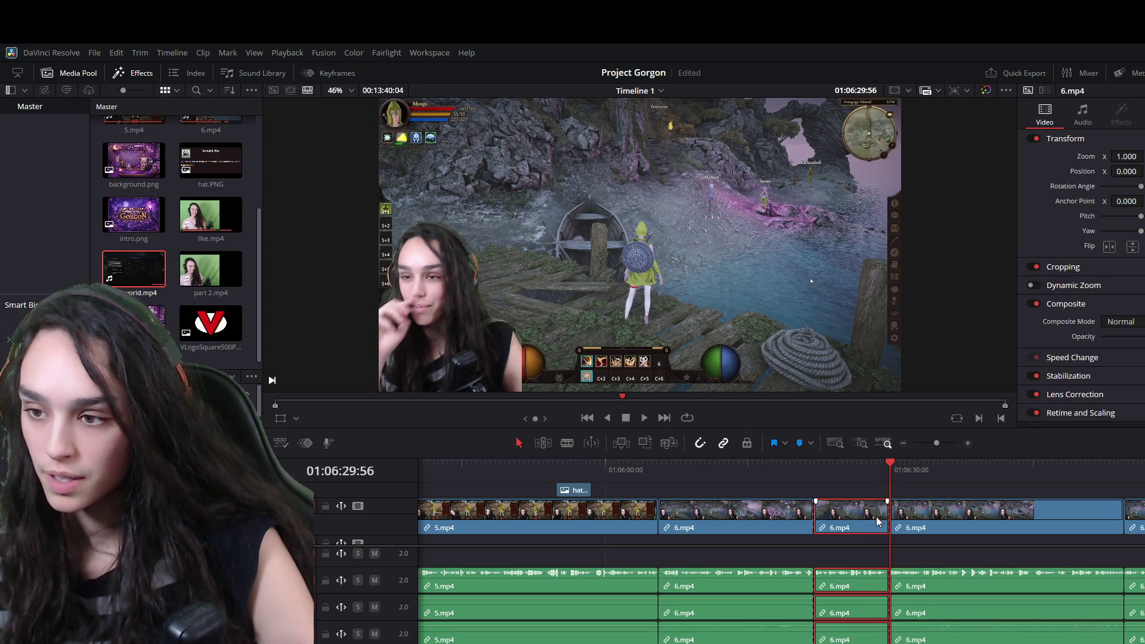
Step: Unlink the short piece's audio, undo an accidental delete, and move its audio beside newworld.mp4
key("ctrl+alt+l")
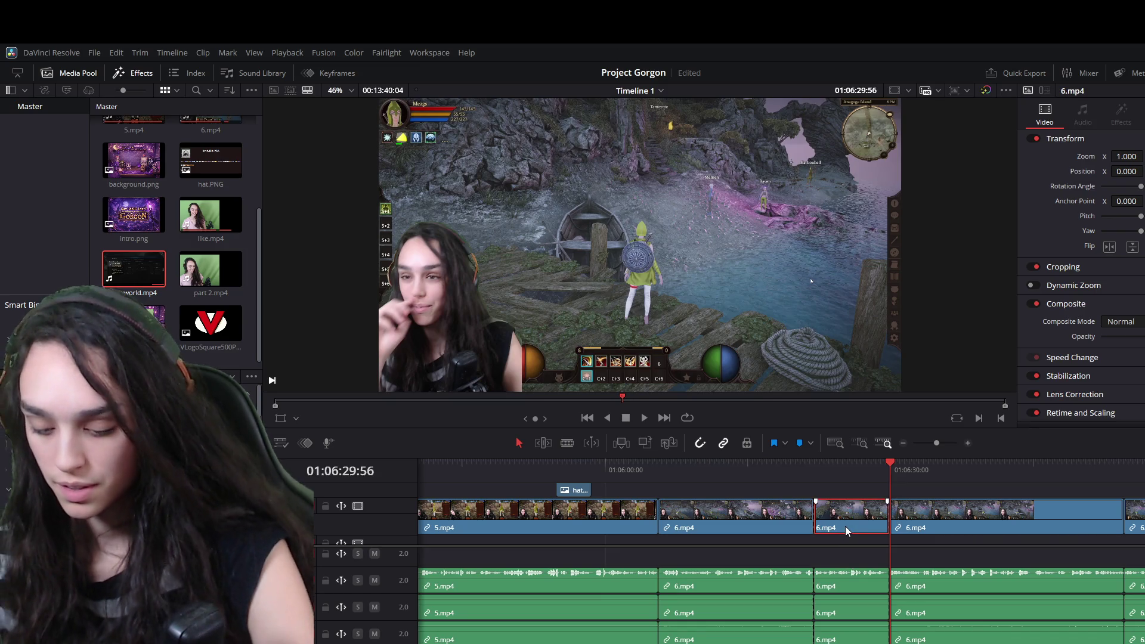
key("Delete")
key("ctrl+z")
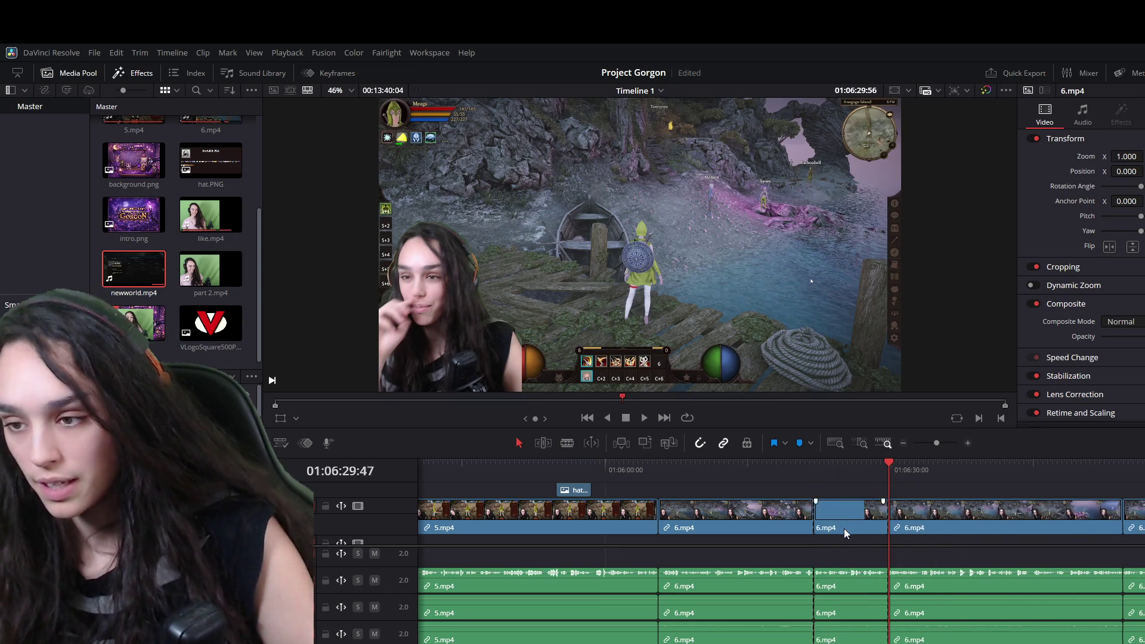
key("ctrl+minus")
left_click(819, 615)
left_click_drag(819, 614, 1079, 586)
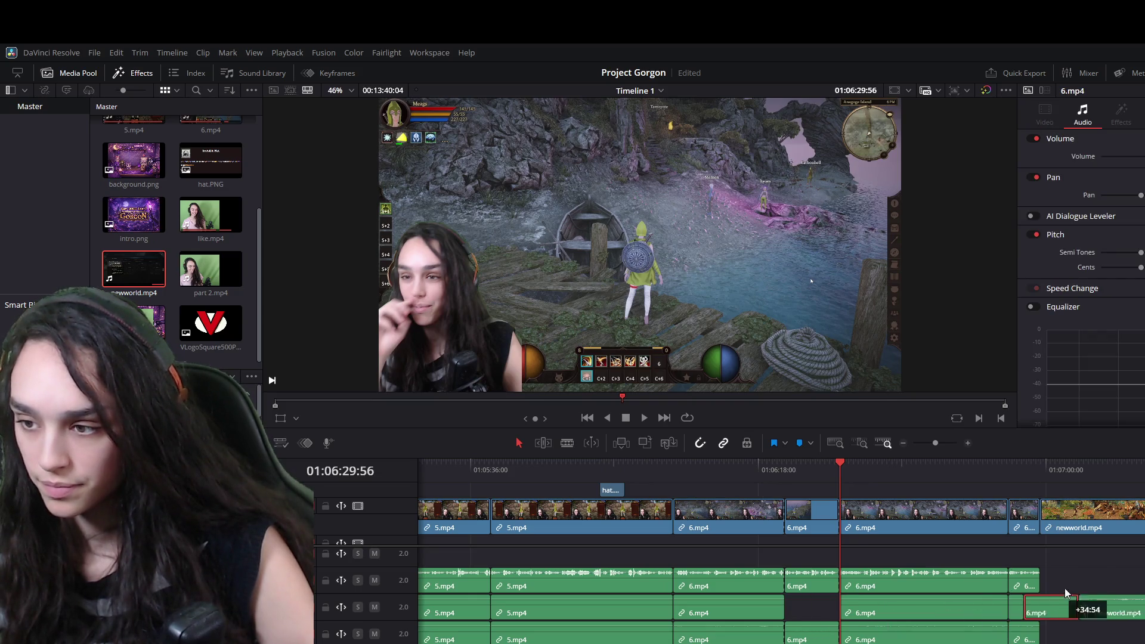
Step: Remove the misplaced 6.mp4 audio piece so newworld.mp4 directly follows the 6.mp4 clips
key("ctrl+minus")
key("ctrl+minus")
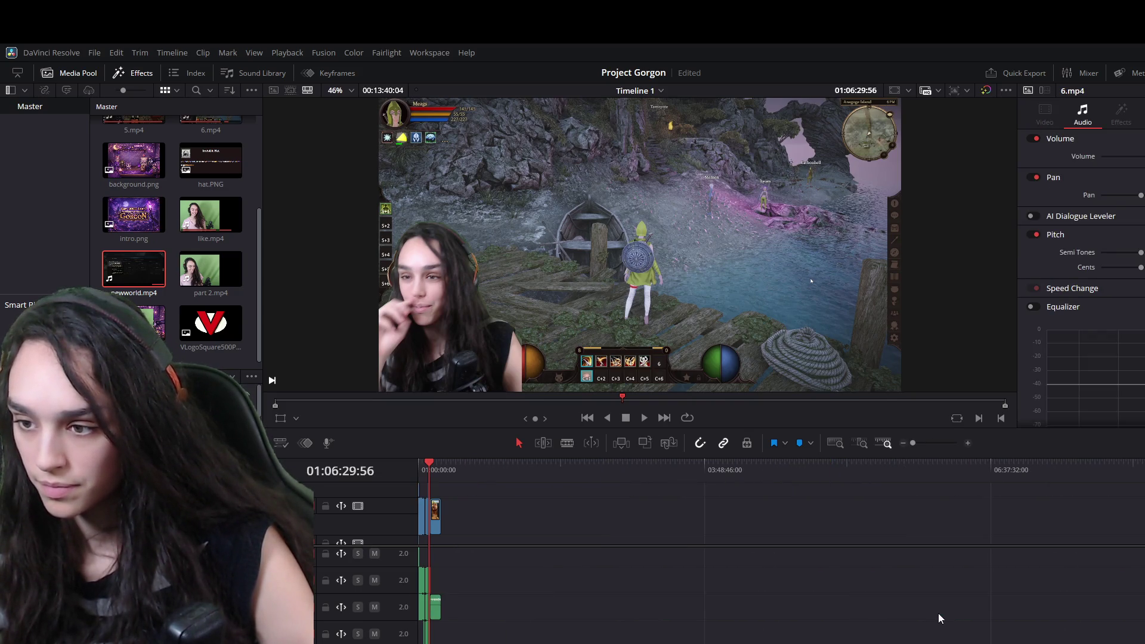
left_click_drag(740, 580, 1142, 584)
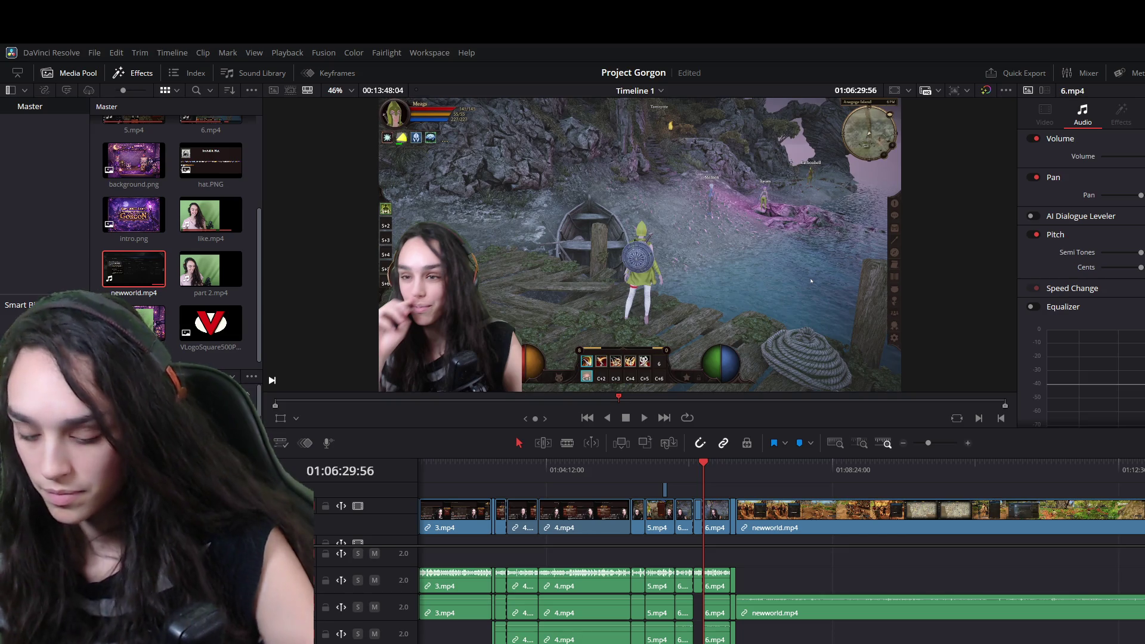
key("ctrl+z")
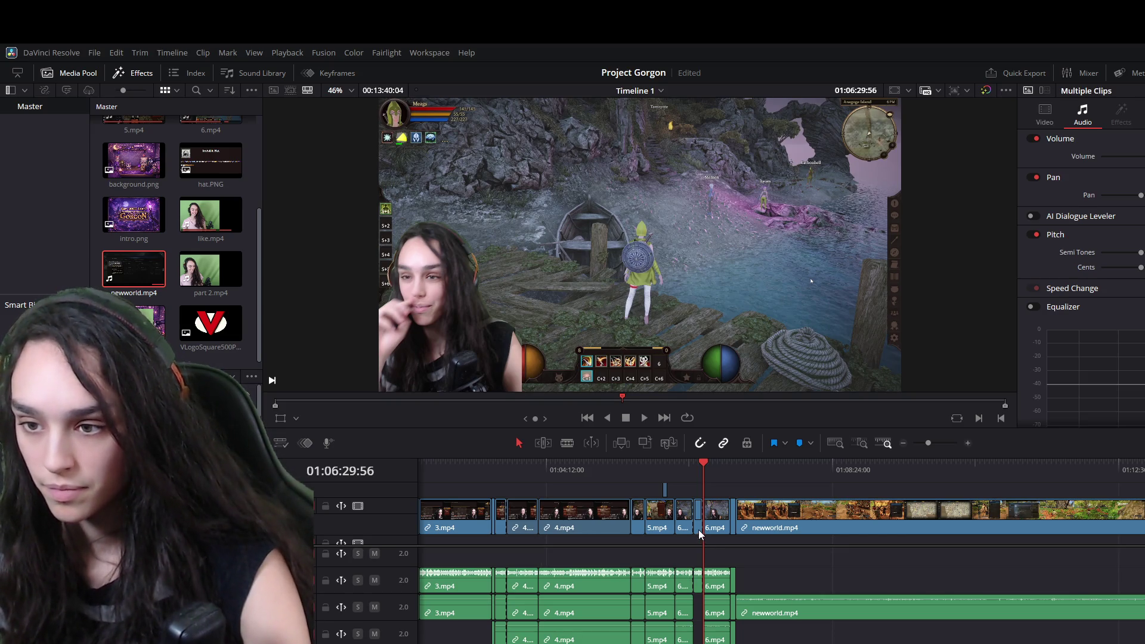
left_click(701, 534)
scroll(707, 533, "down", 1)
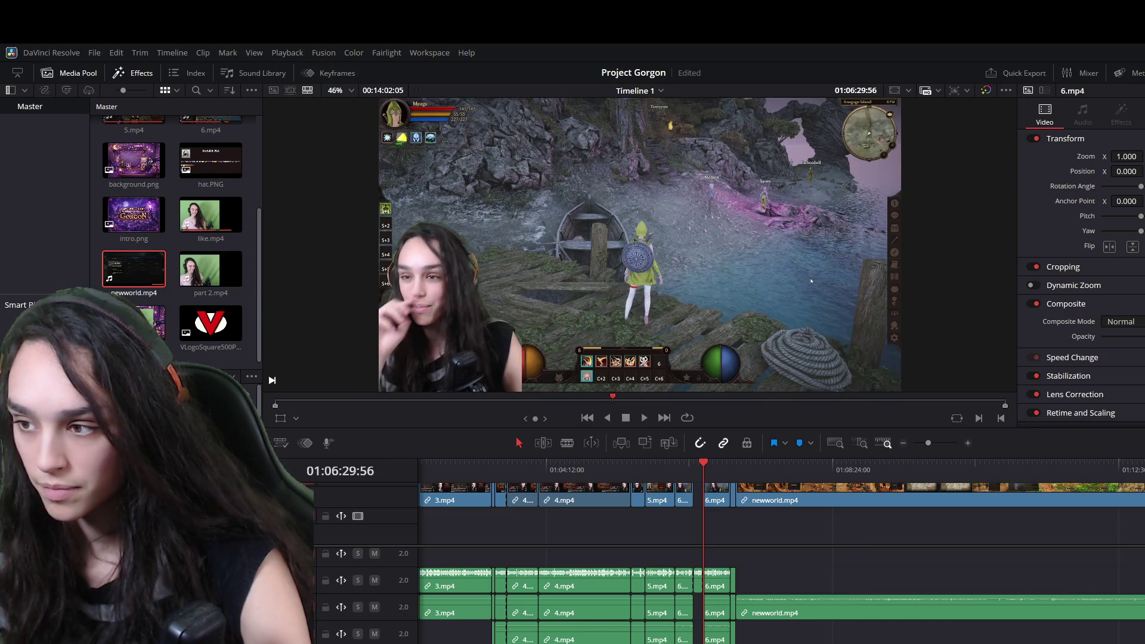
scroll(766, 582, "up", 1)
scroll(766, 583, "up", 2)
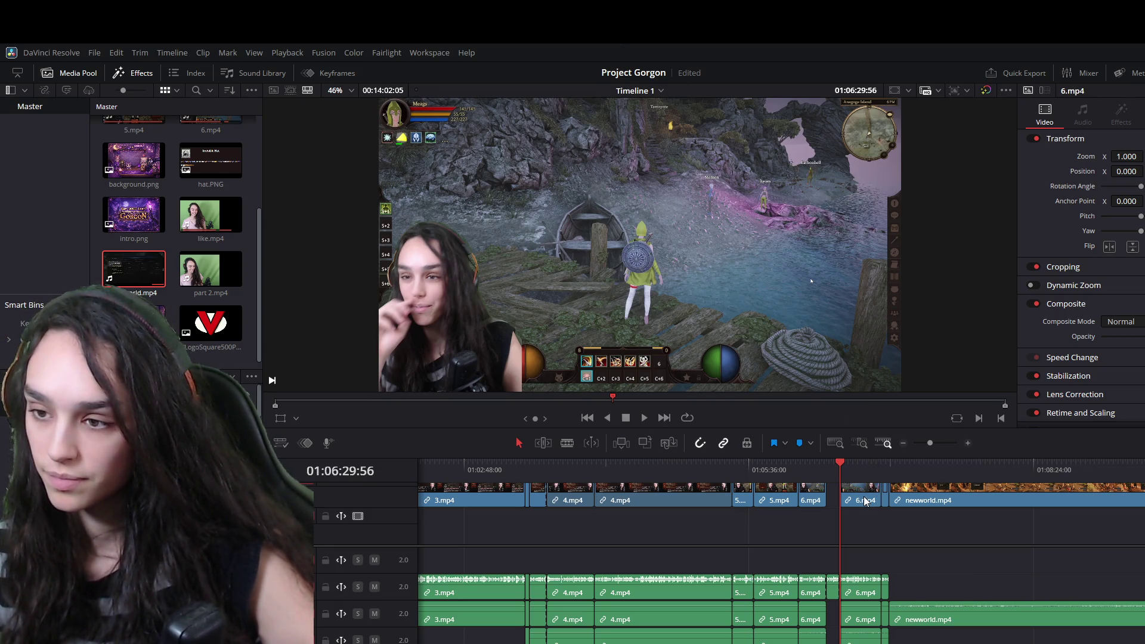
Step: Scrub into newworld.mp4 and play back its opening for review
left_click(896, 475)
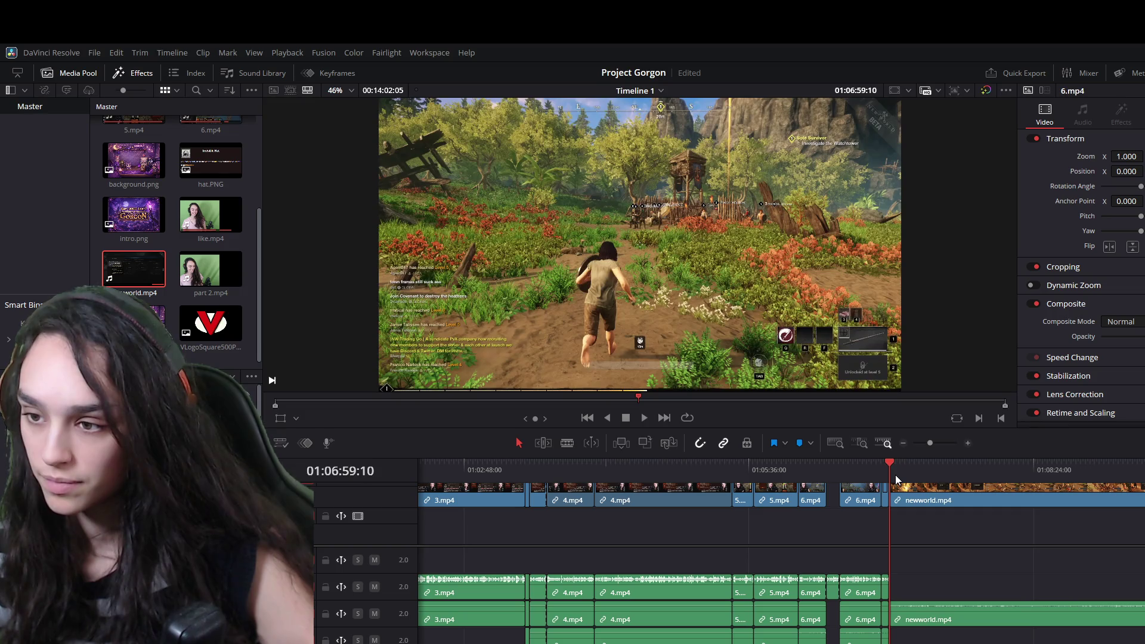
left_click(992, 495)
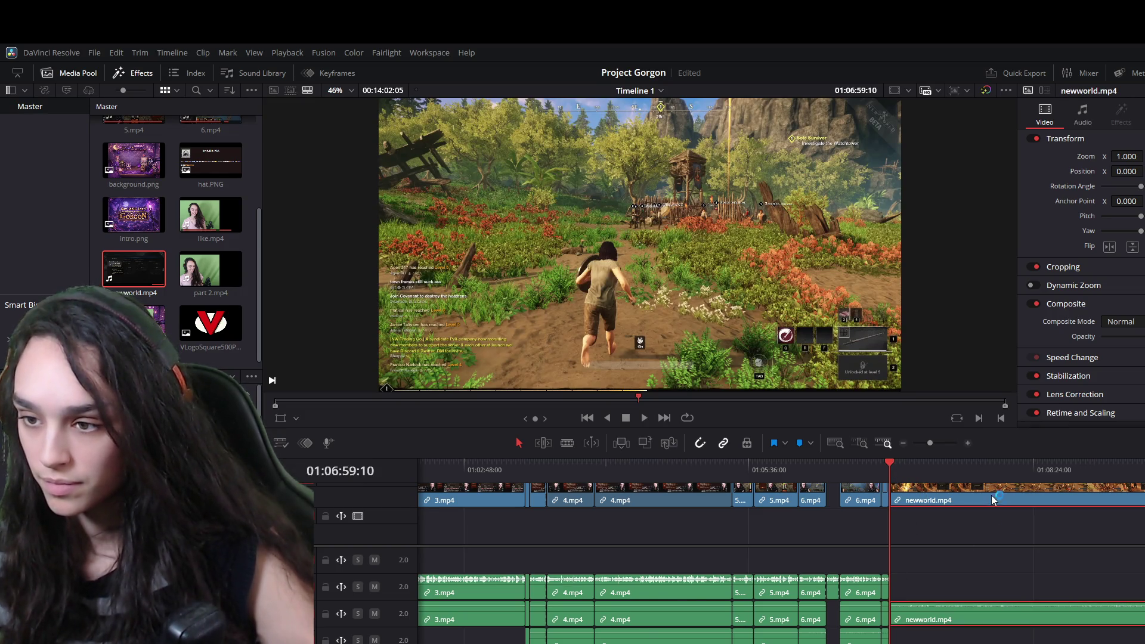
scroll(1009, 552, "down", 3)
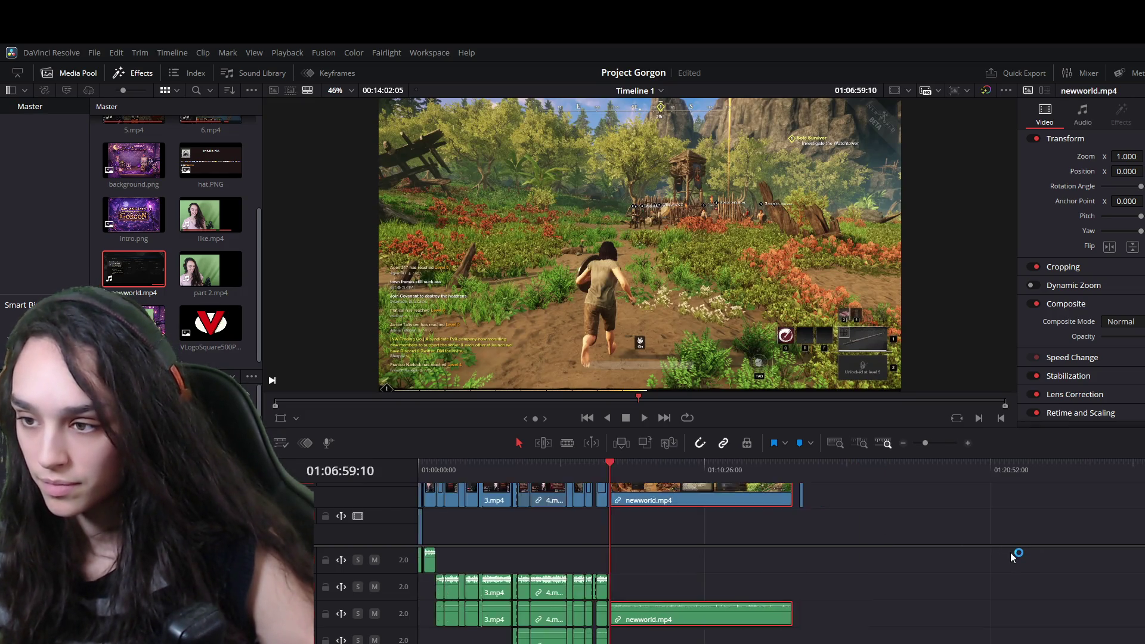
left_click(786, 493)
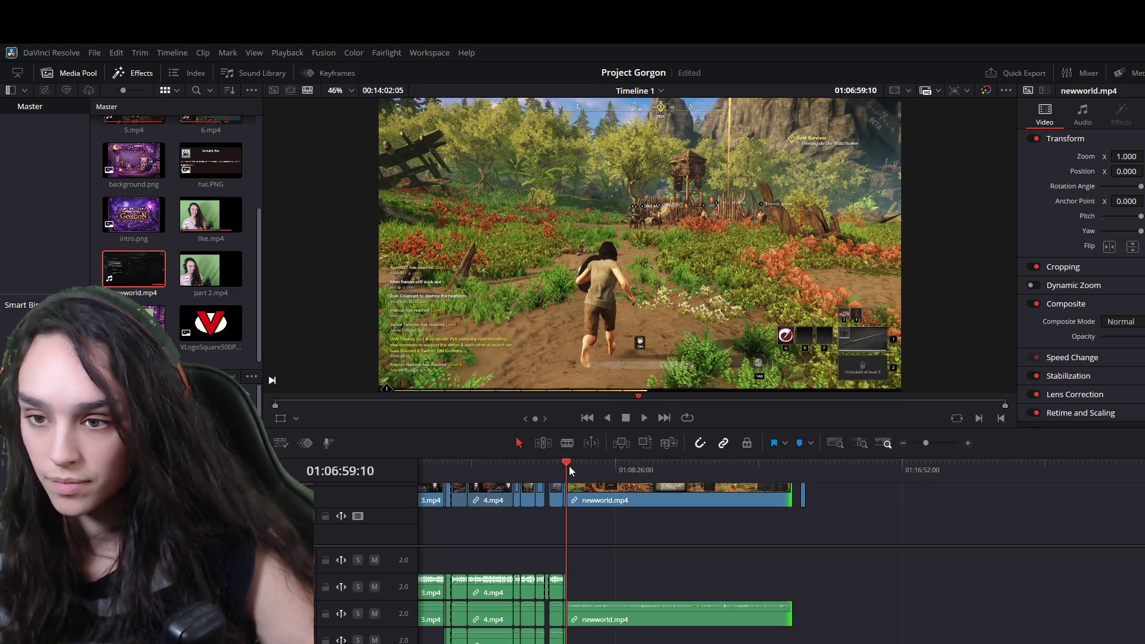
left_click_drag(569, 466, 576, 464)
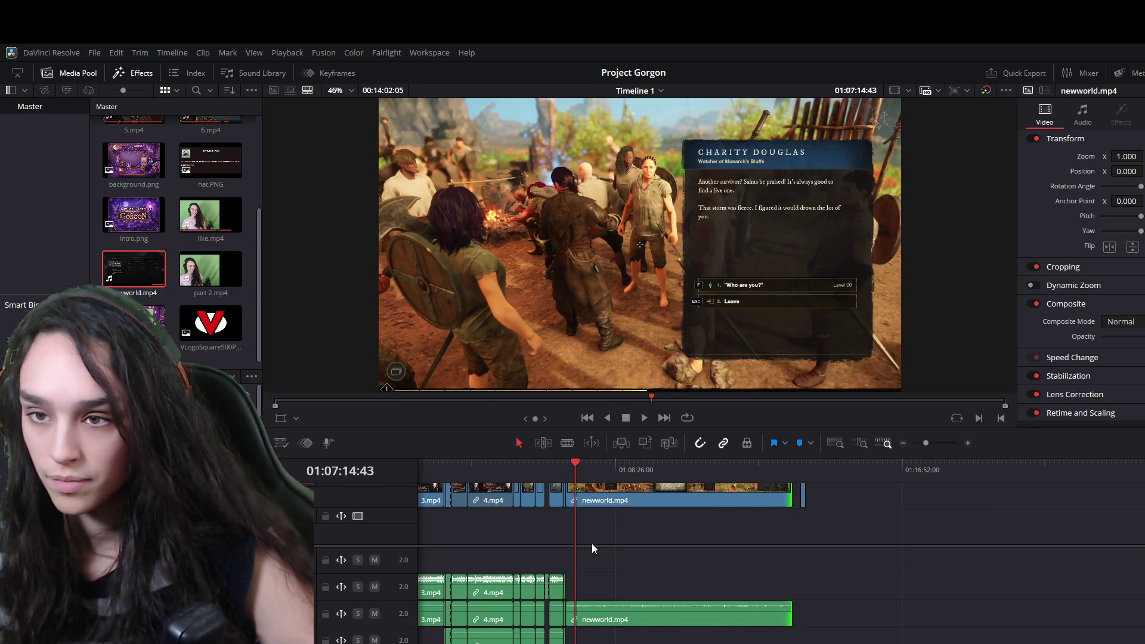
scroll(599, 543, "up", 3)
mouse_move(747, 474)
left_mouse_down()
mouse_move(959, 465)
mouse_move(895, 466)
mouse_move(919, 463)
left_mouse_up()
key("space")
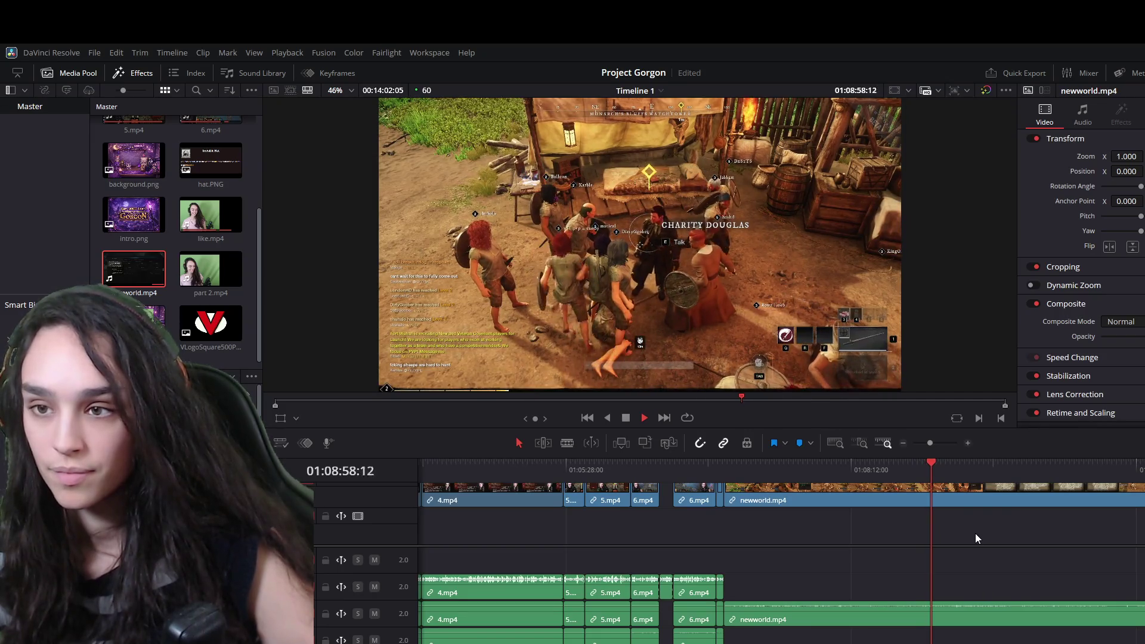
Step: Blade newworld.mp4 twice and delete the two unwanted pieces with their audio
key("space")
left_click_drag(731, 472, 743, 476)
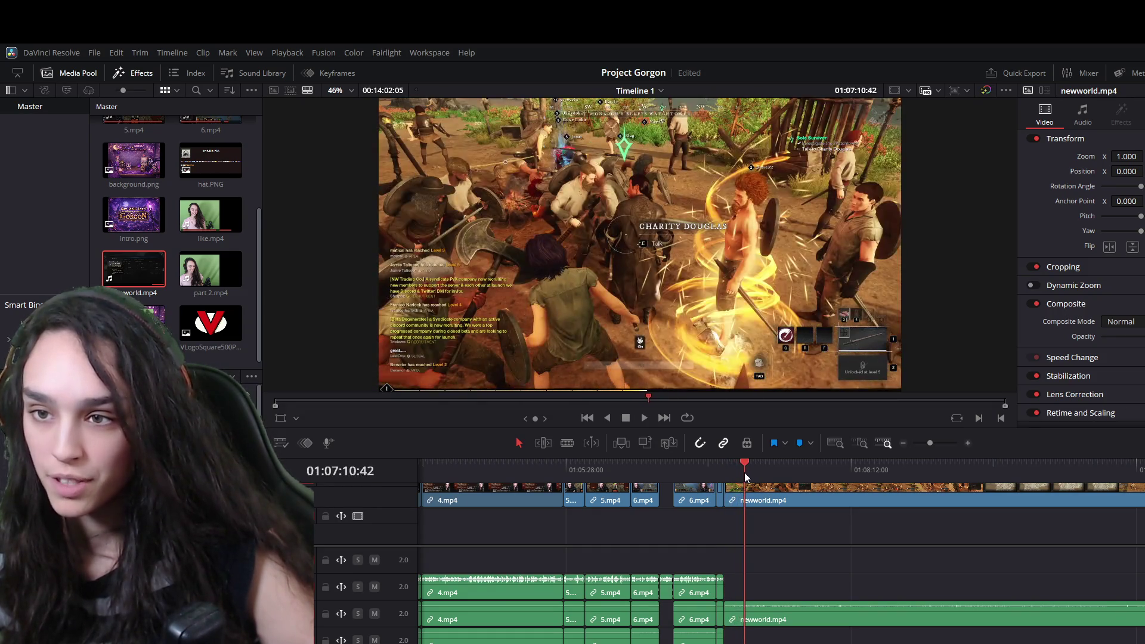
left_click_drag(742, 472, 747, 472)
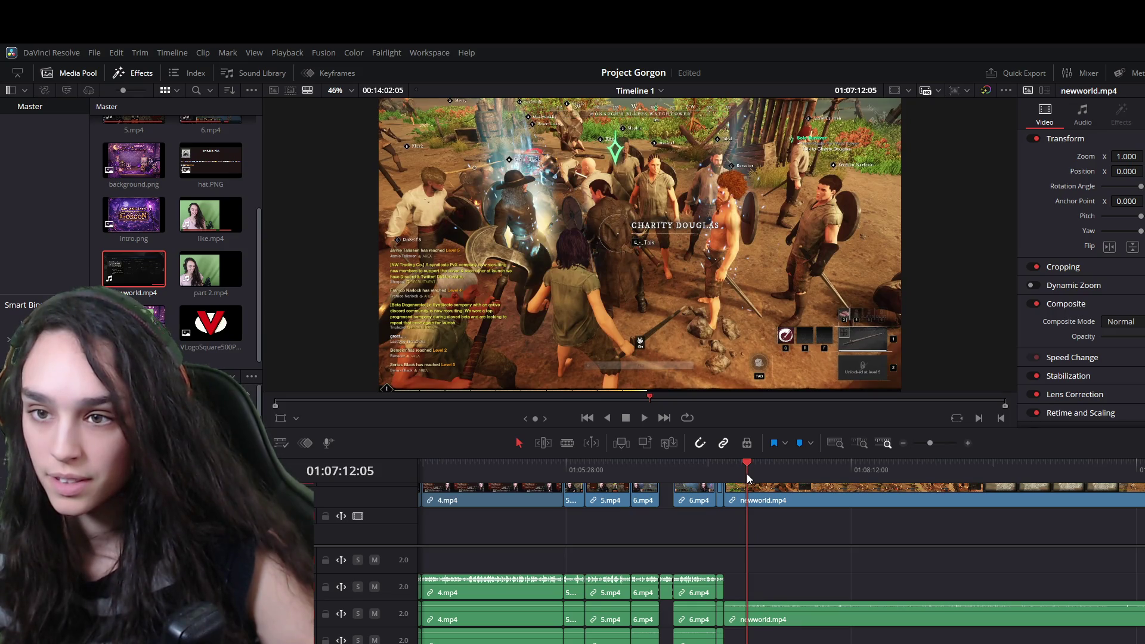
key("ctrl+b")
left_click(826, 485)
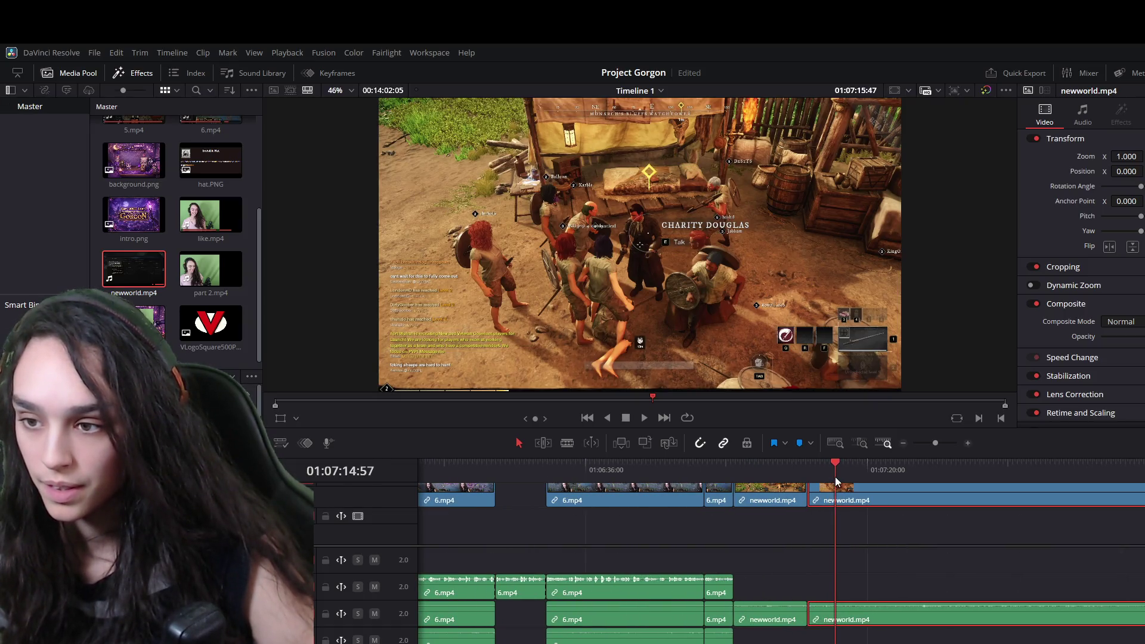
key("ctrl+b")
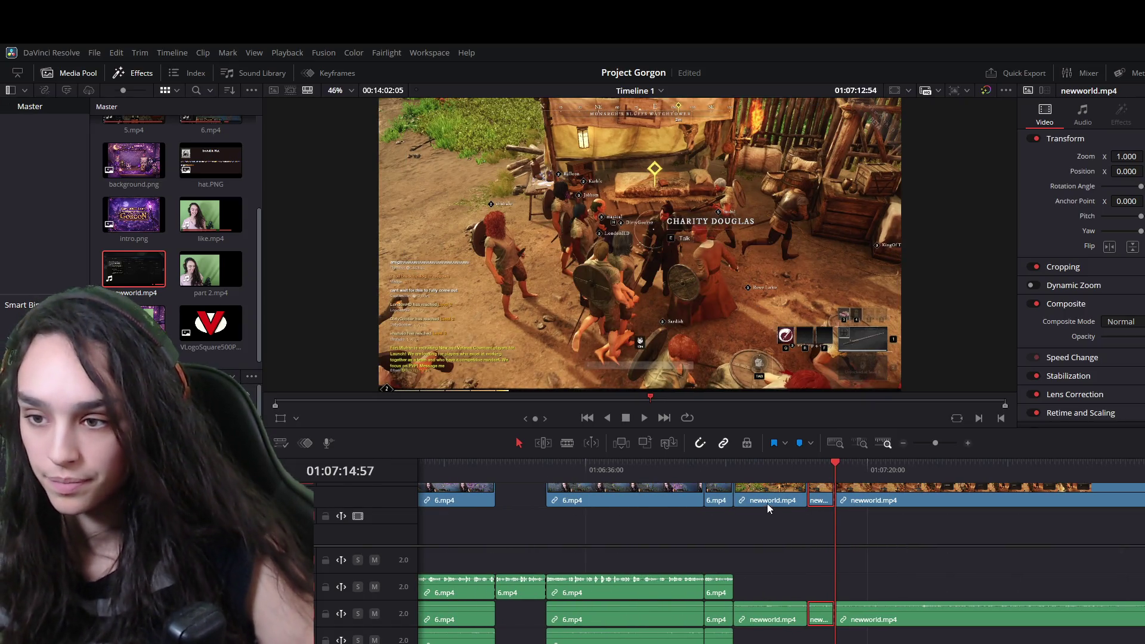
left_click(764, 490)
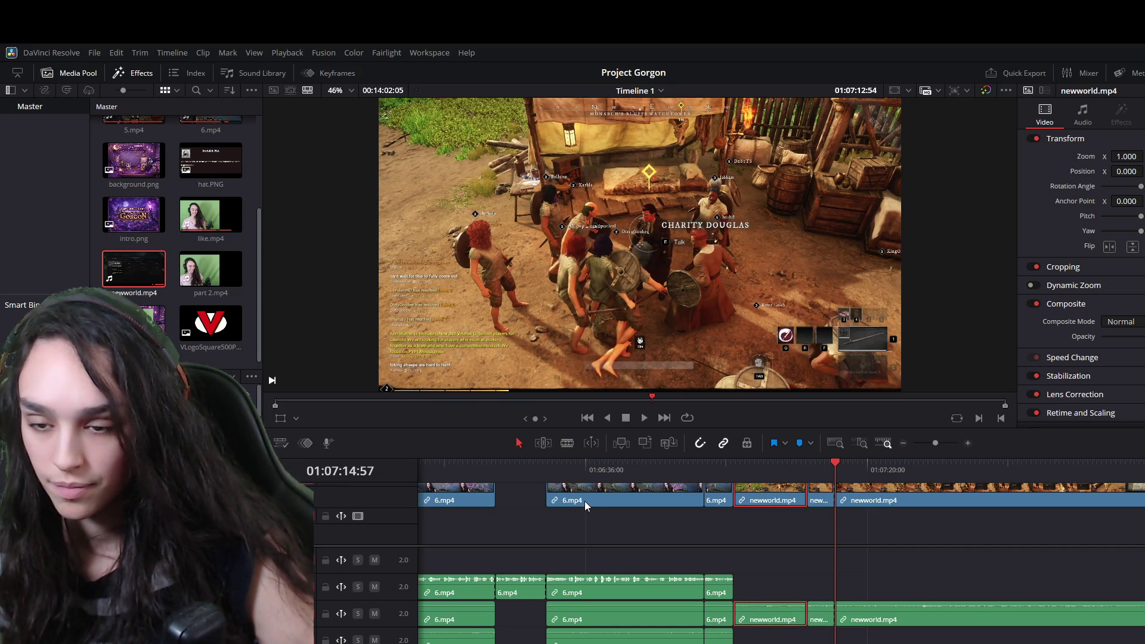
key("Delete")
left_click(905, 498)
key("Delete")
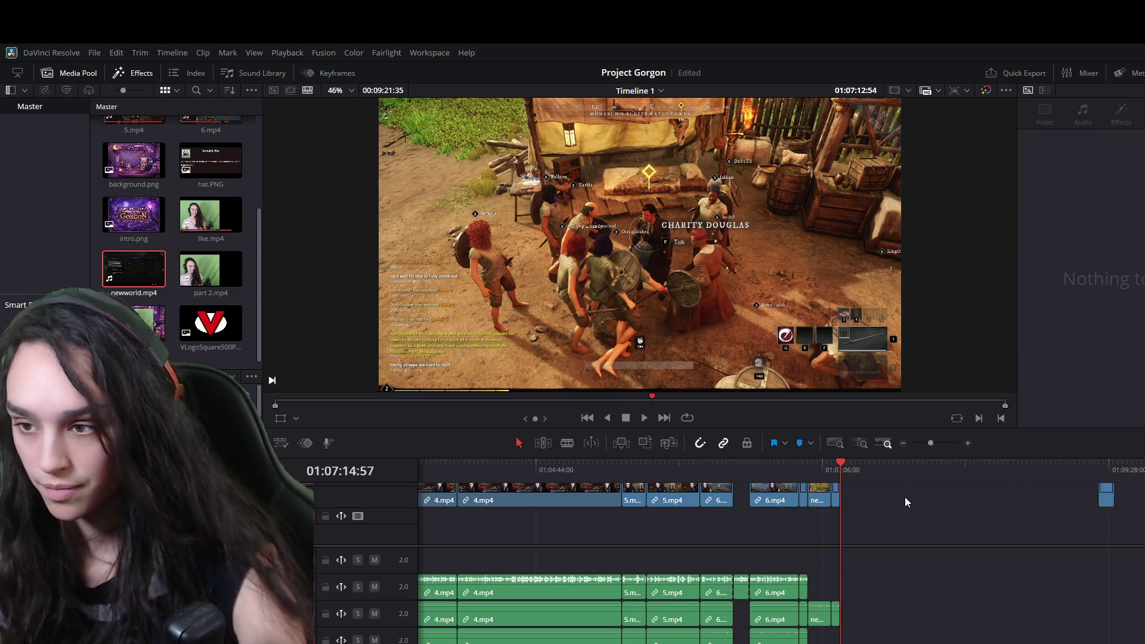
Step: Slide the remaining newworld and 6.mp4 clips together and play back the arrangement
left_click(1088, 495)
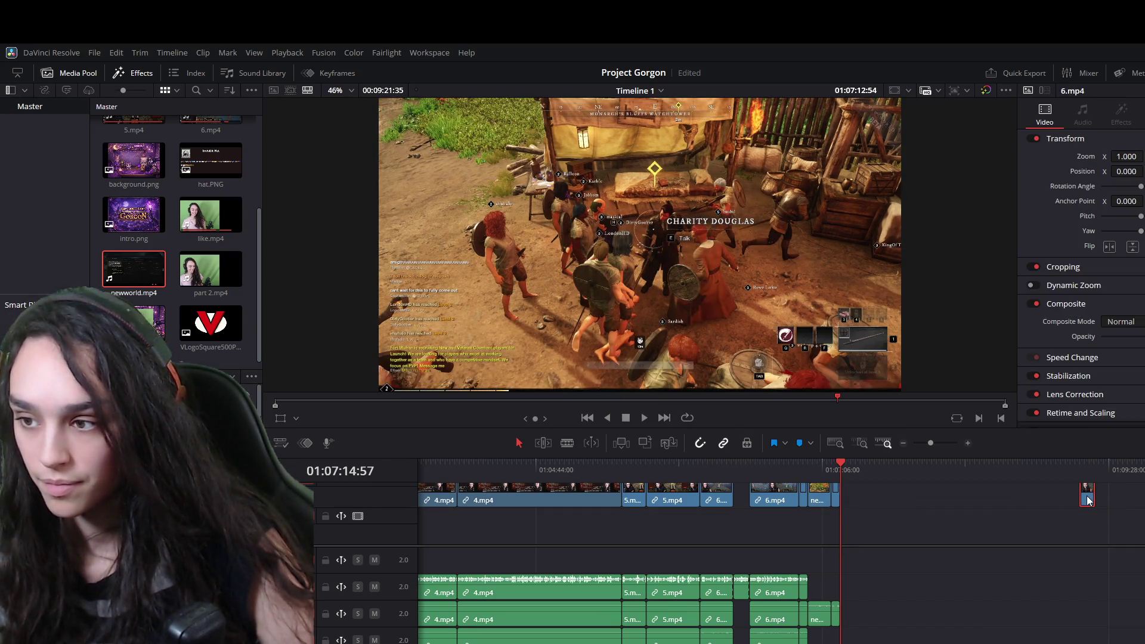
left_click_drag(1089, 495, 824, 555)
left_click(738, 501)
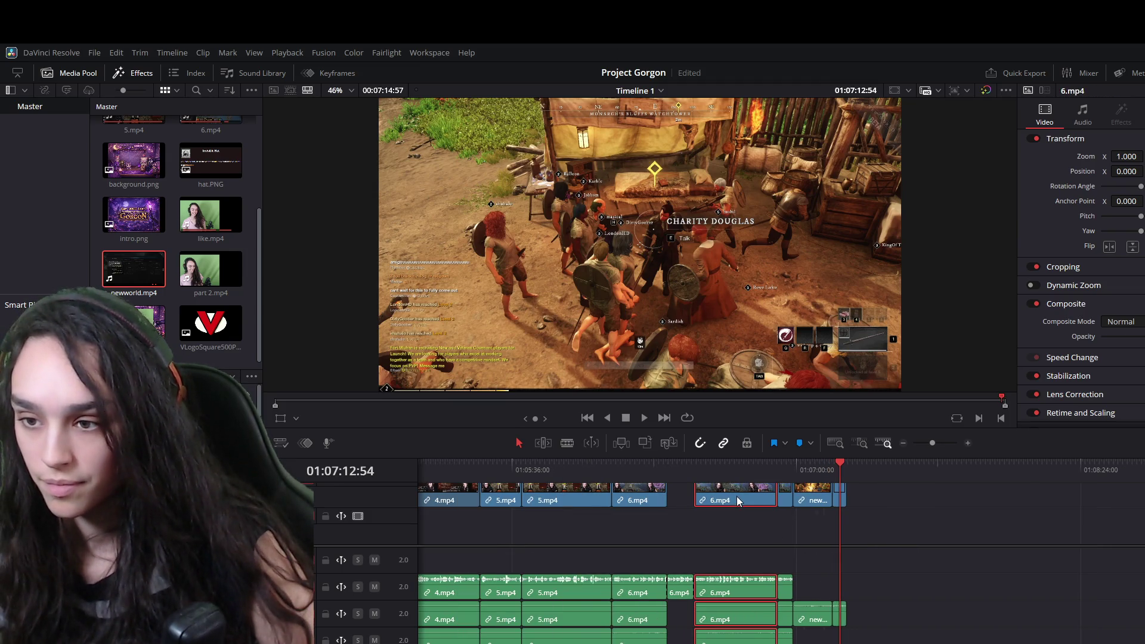
left_click_drag(740, 492, 982, 503)
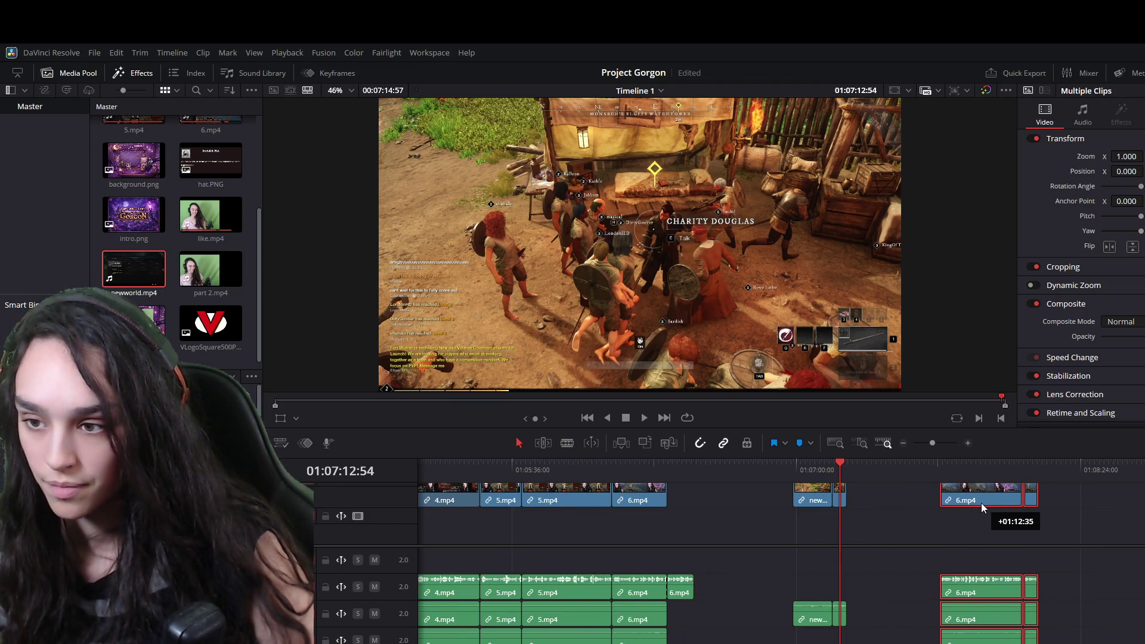
left_click_drag(816, 496, 707, 507)
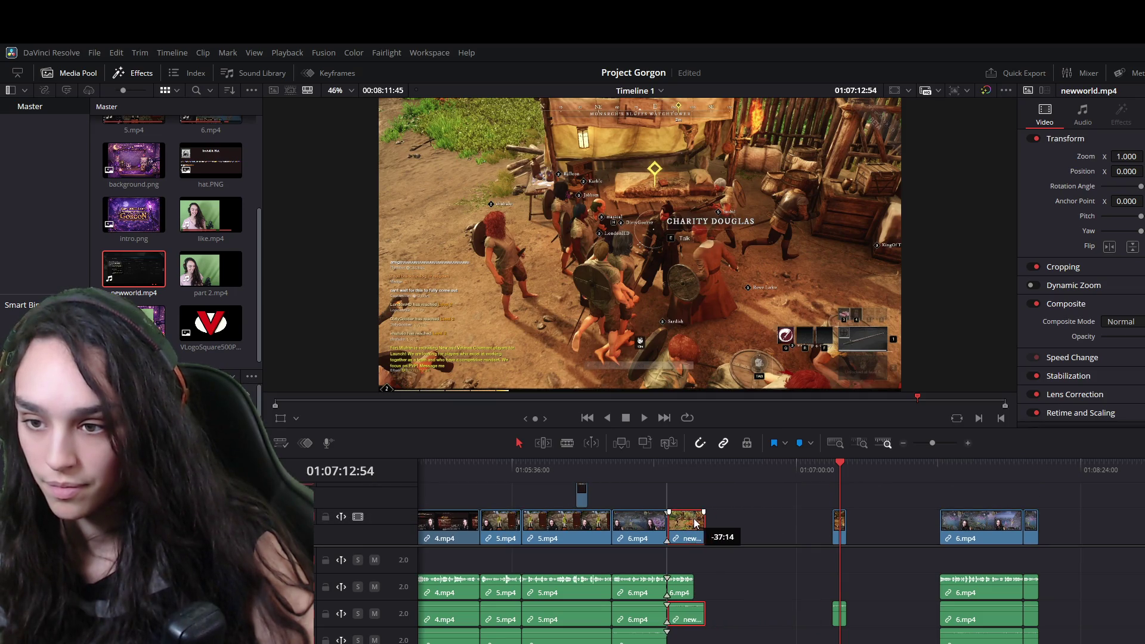
left_click_drag(840, 528, 821, 533)
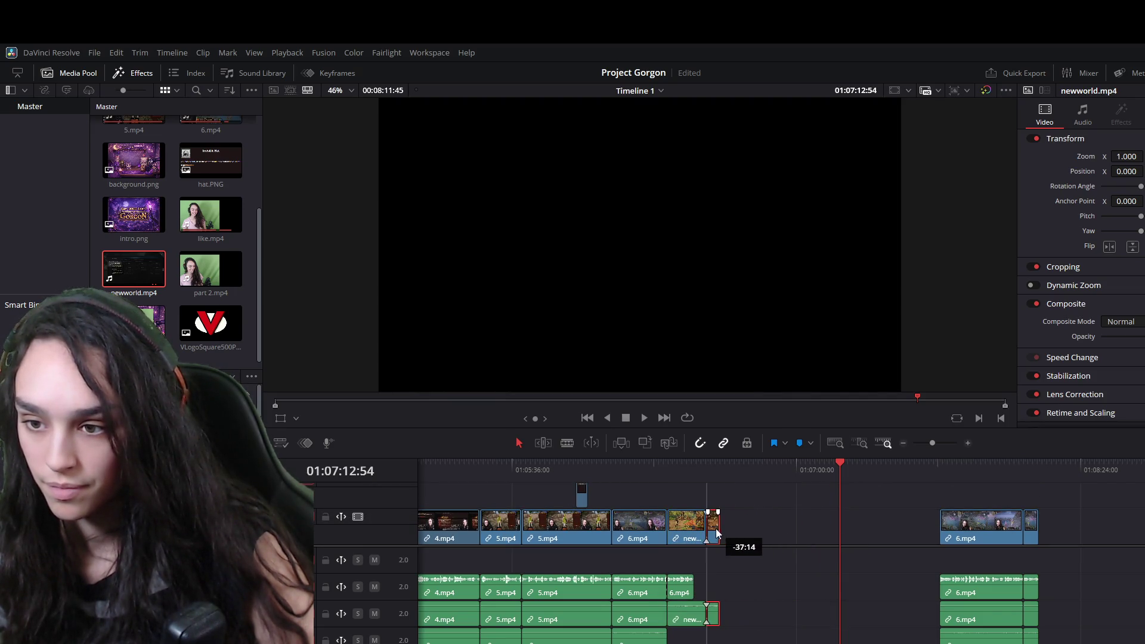
left_click_drag(717, 533, 717, 532)
left_click(669, 465)
key("space")
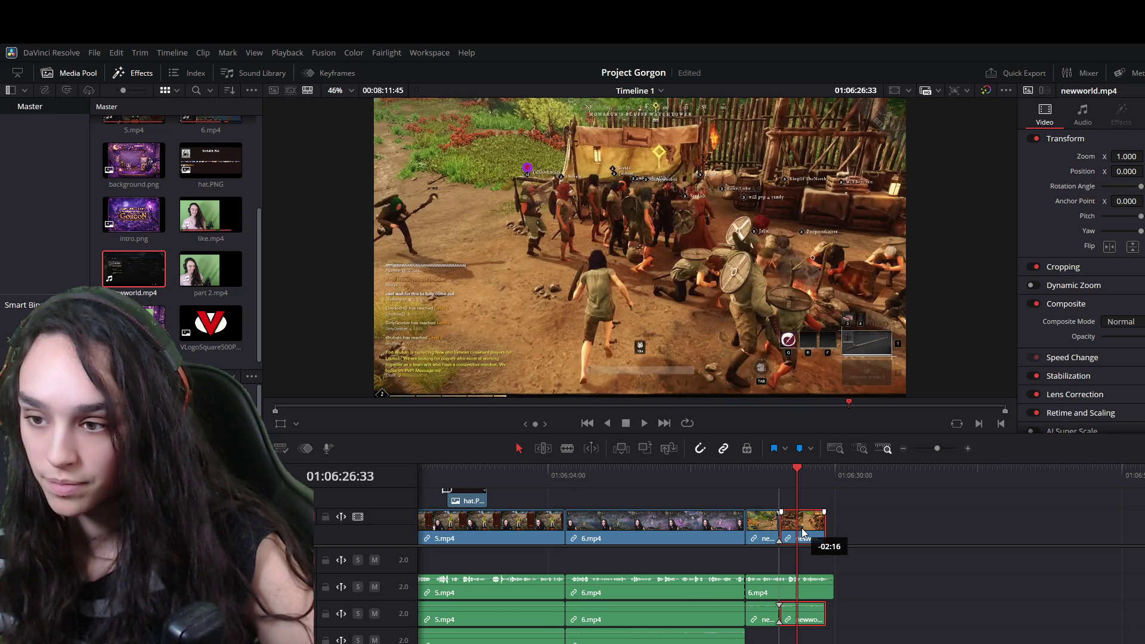
Step: Trim the newworld clip's start edge and play the trimmed section
left_click_drag(802, 534, 808, 534)
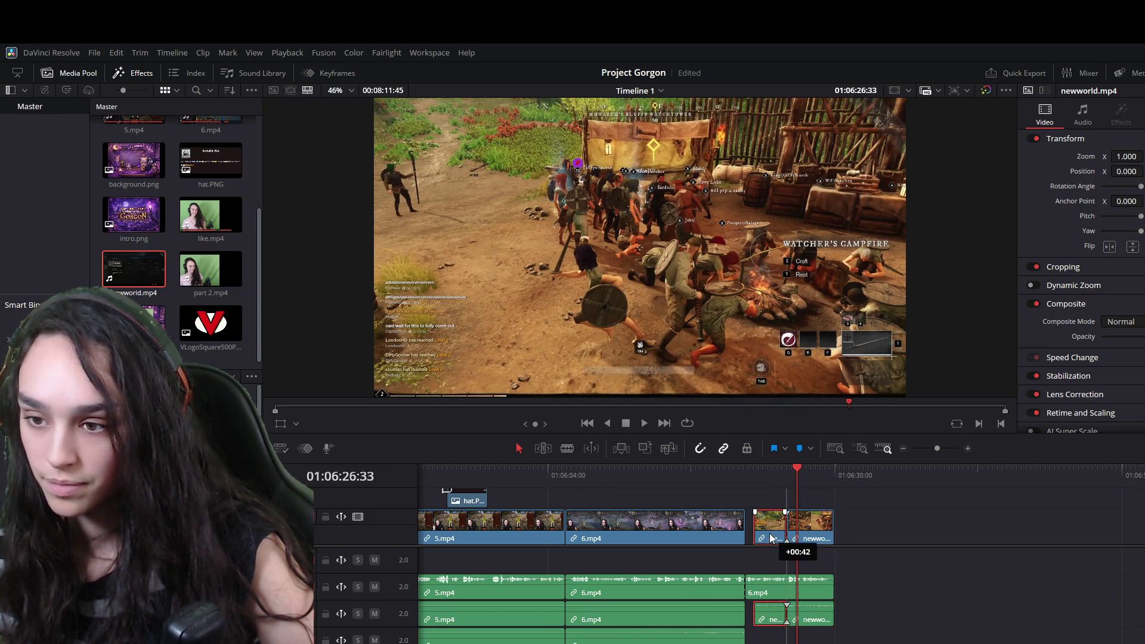
left_click_drag(761, 532, 749, 532)
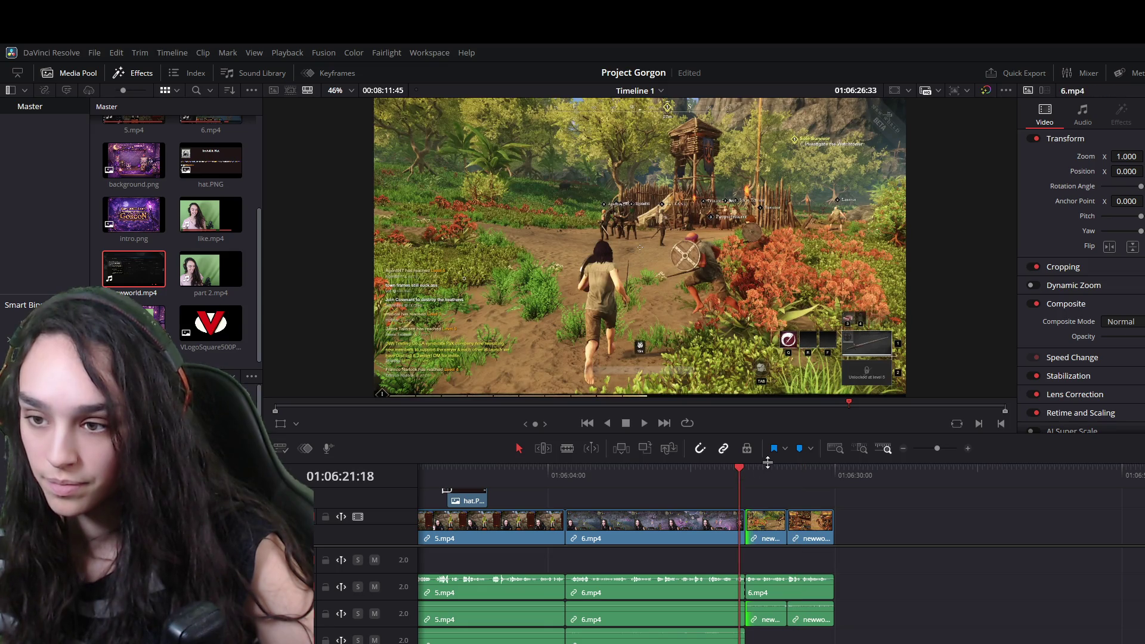
key("space")
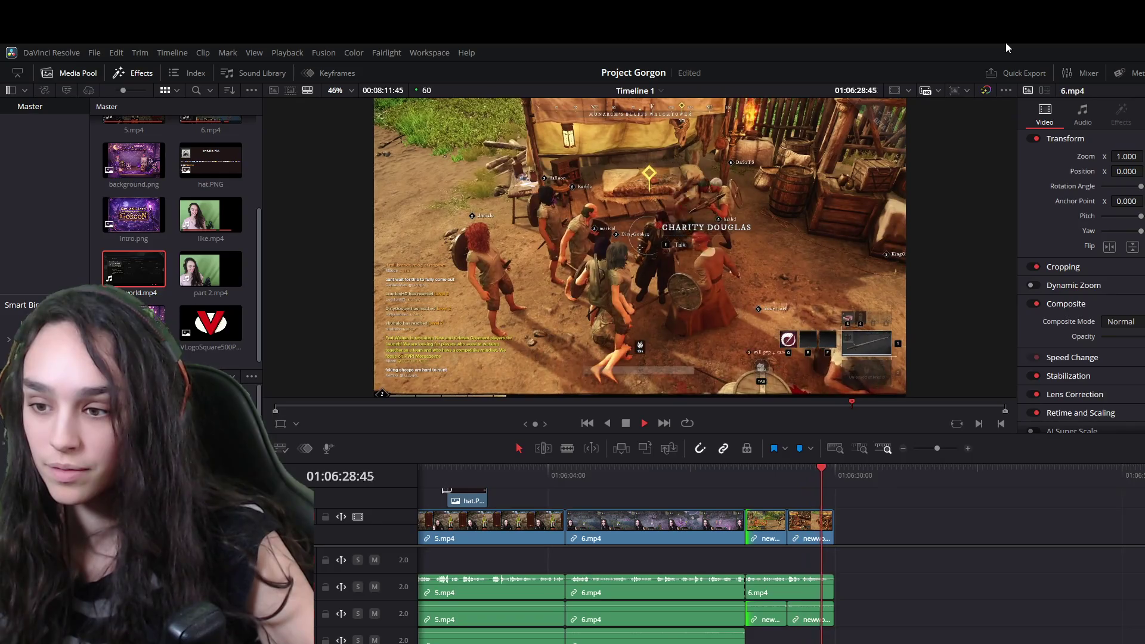
scroll(878, 553, "down", 2, "alt")
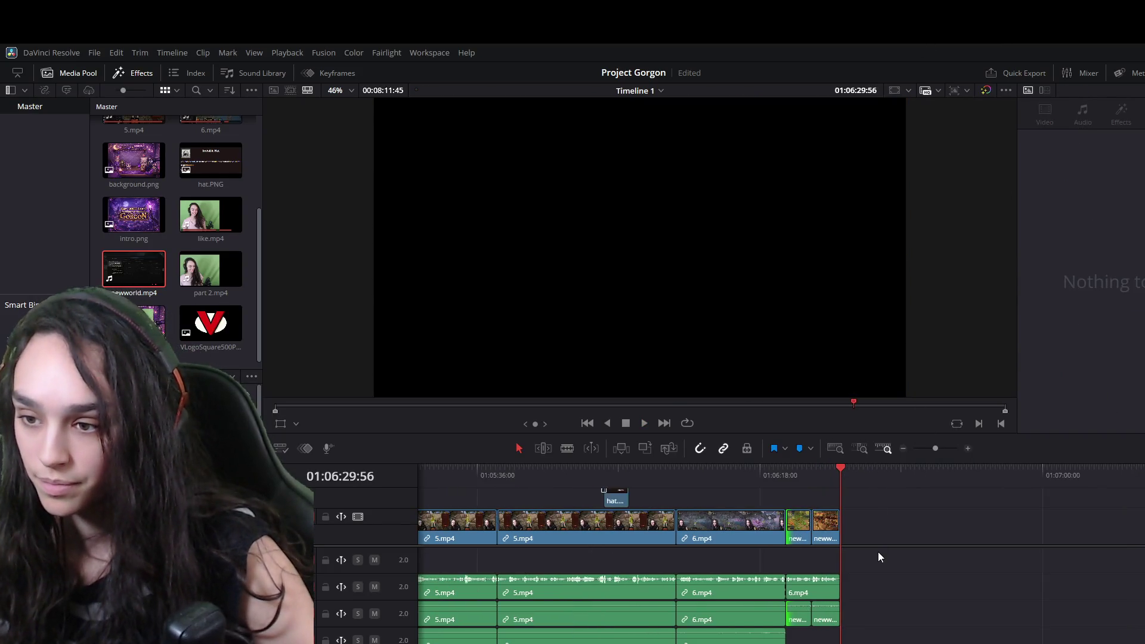
scroll(1081, 566, "down", 2, "alt")
Step: Move the last 6.mp4 clip up against the earlier clips and play it through
left_click(1120, 518)
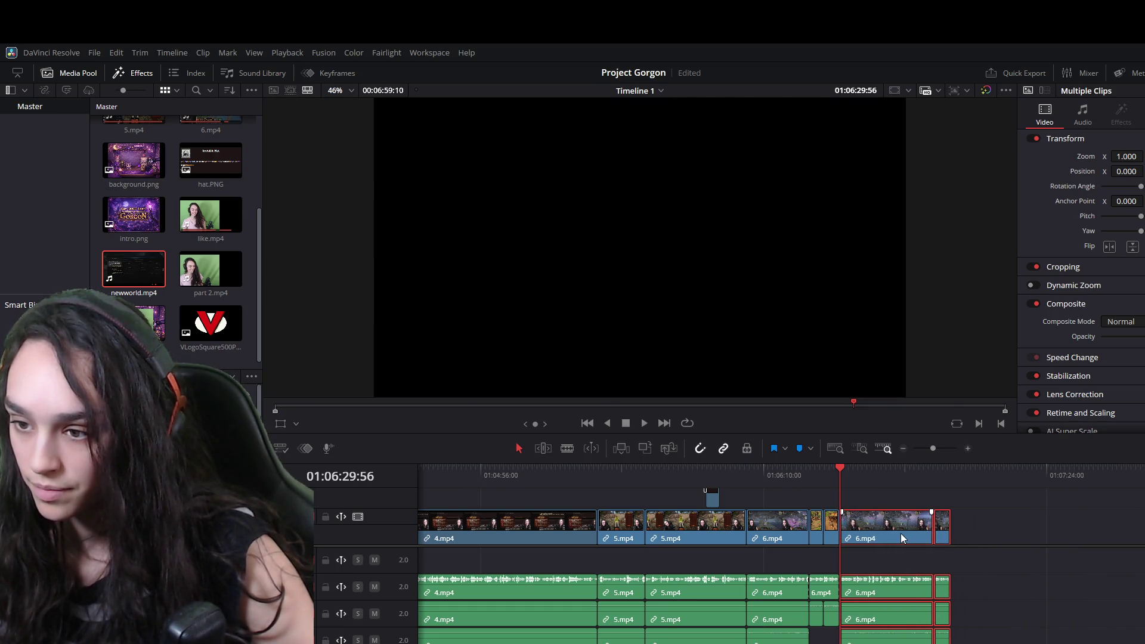
left_click_drag(1132, 528, 901, 534)
key("space")
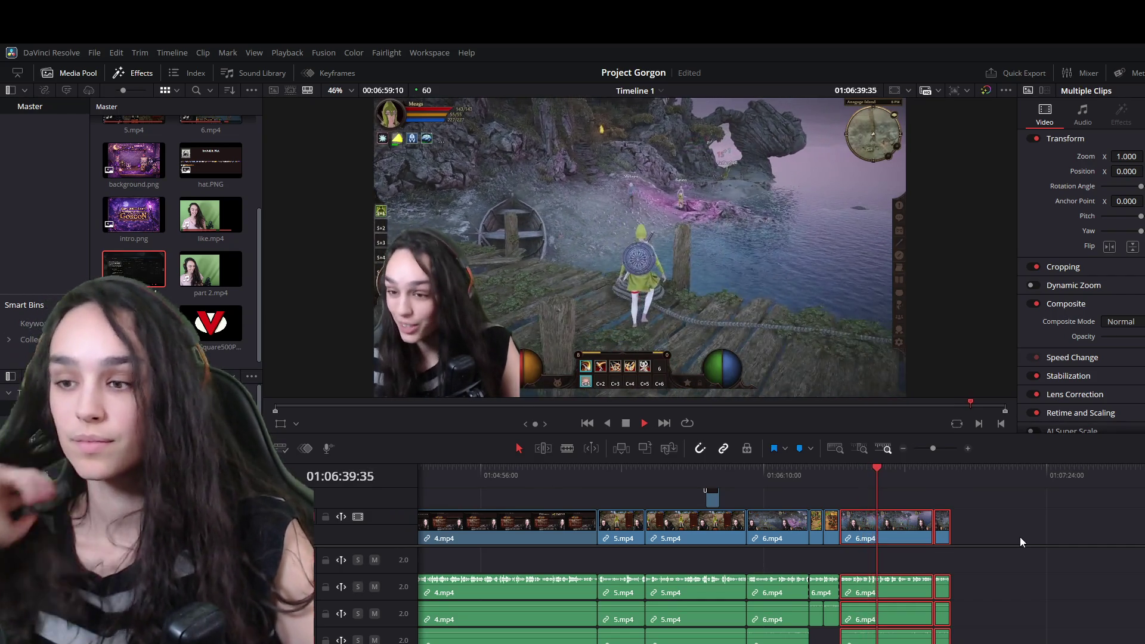
key("space")
scroll(863, 528, "up", 2)
scroll(860, 566, "up", 2)
scroll(822, 502, "up", 2)
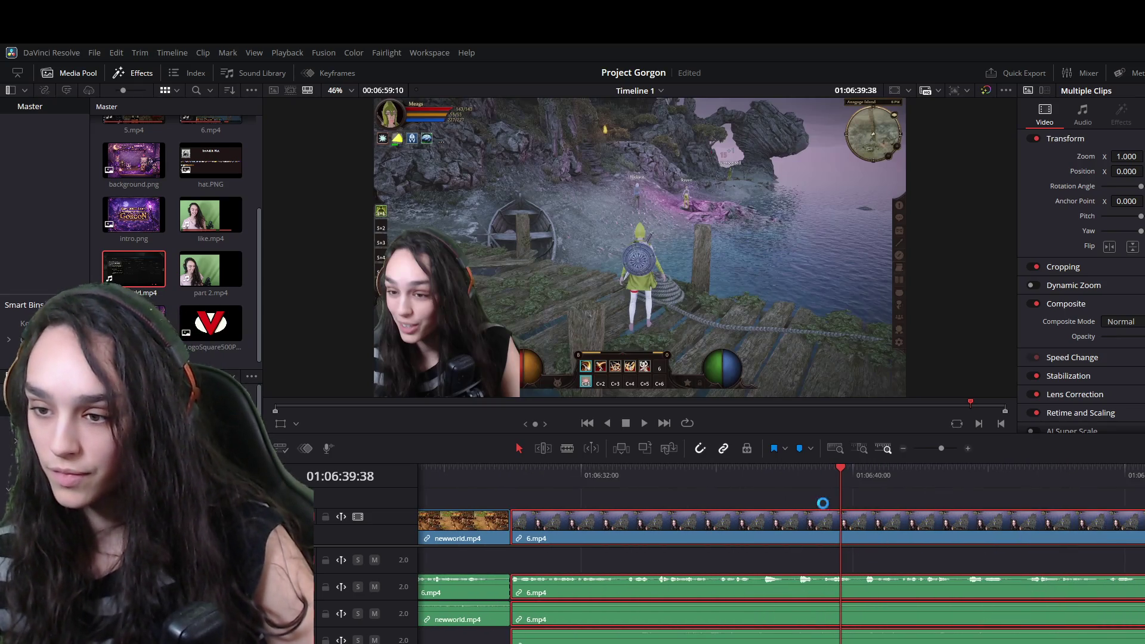
key("space")
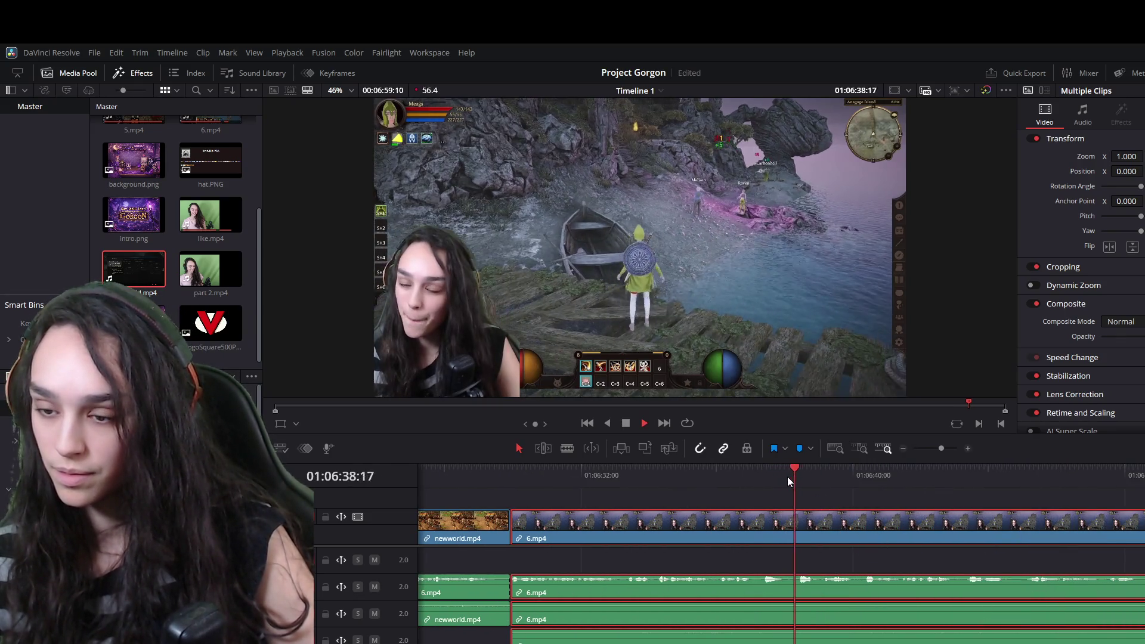
Step: Blade 6.mp4 at the playhead, trim the right piece's start and ripple-delete the gap
left_click(760, 479)
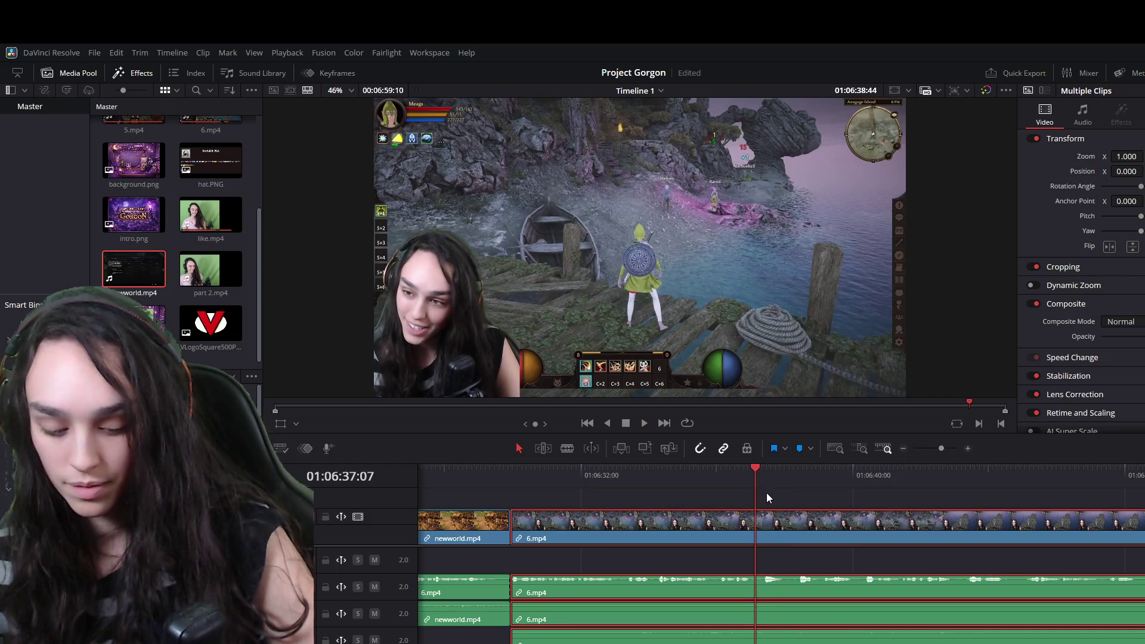
key("ctrl+b")
left_click_drag(766, 539, 799, 541)
left_click(777, 539)
key("Delete")
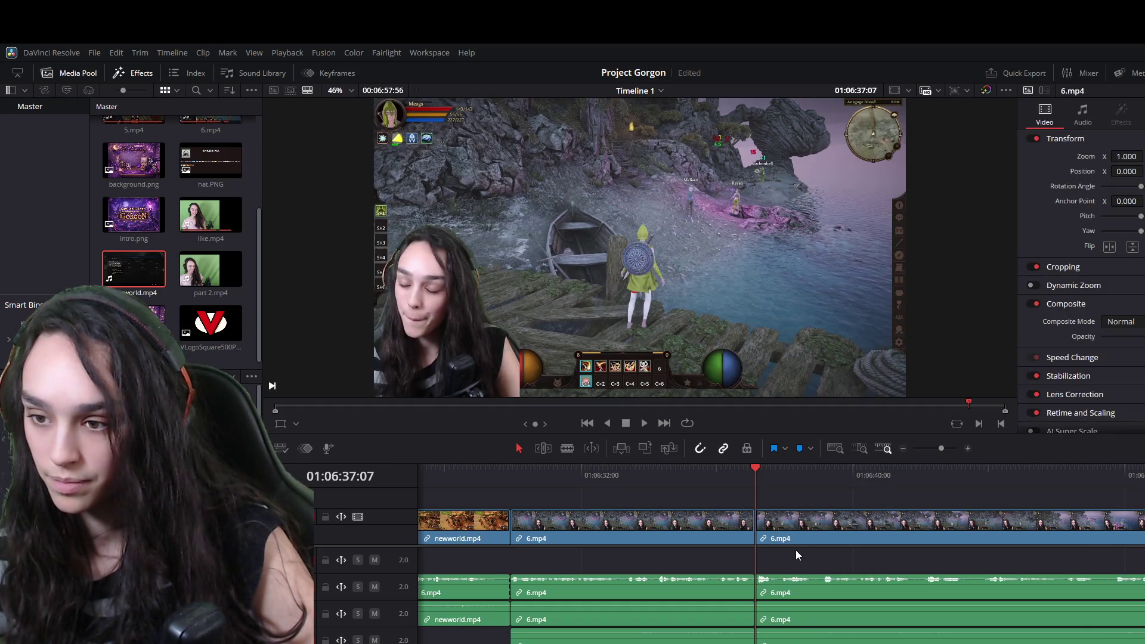
key("space")
scroll(816, 573, "down", 4)
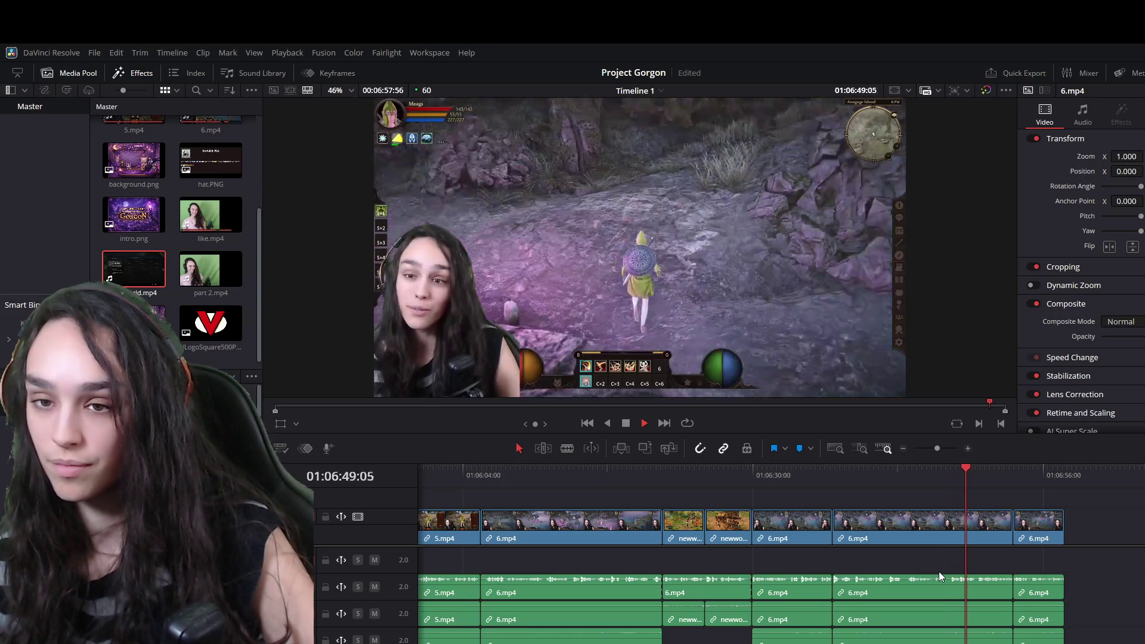
Step: Zoom and play around the 6.mp4 clip to find the next cut point
key("space")
key("ctrl+equal")
key("ctrl+equal")
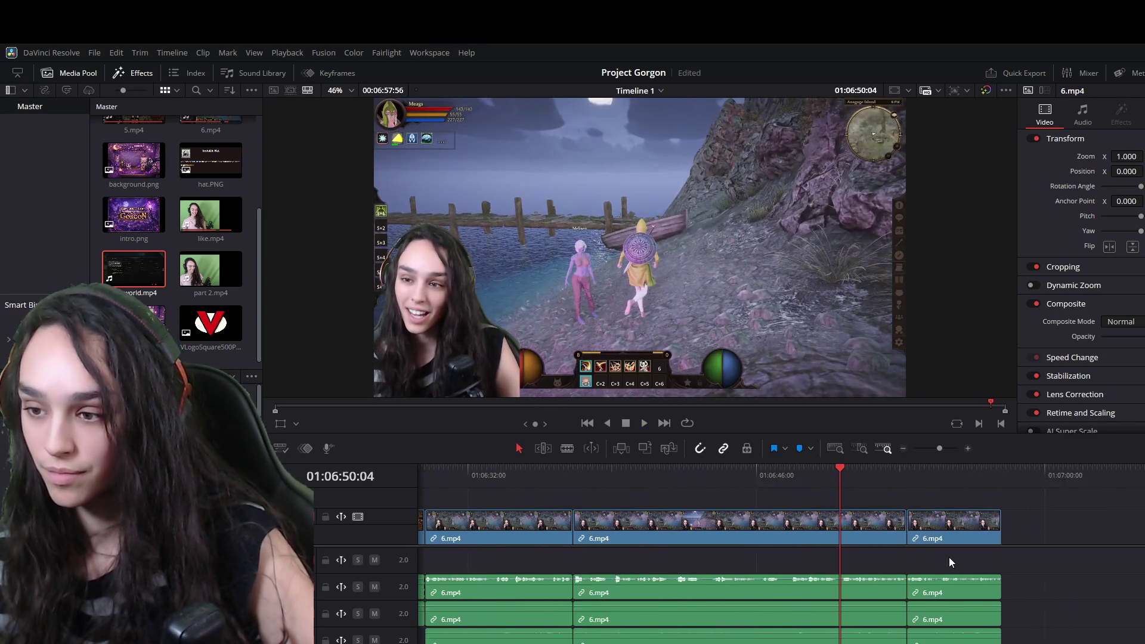
left_click(538, 472)
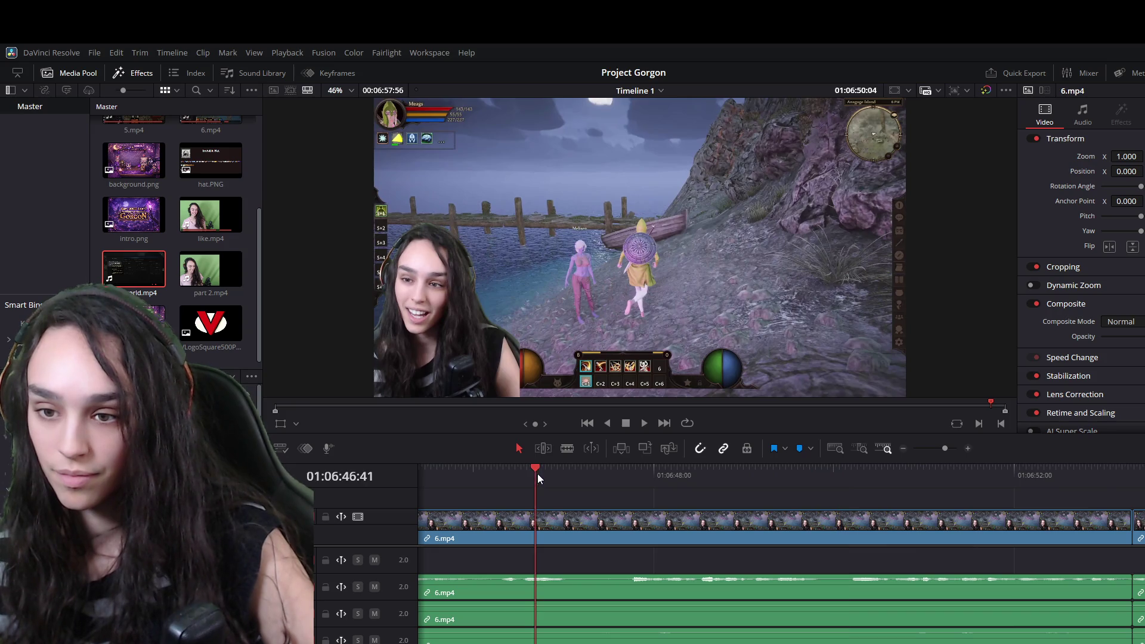
key("space")
key("space")
key("ctrl+minus")
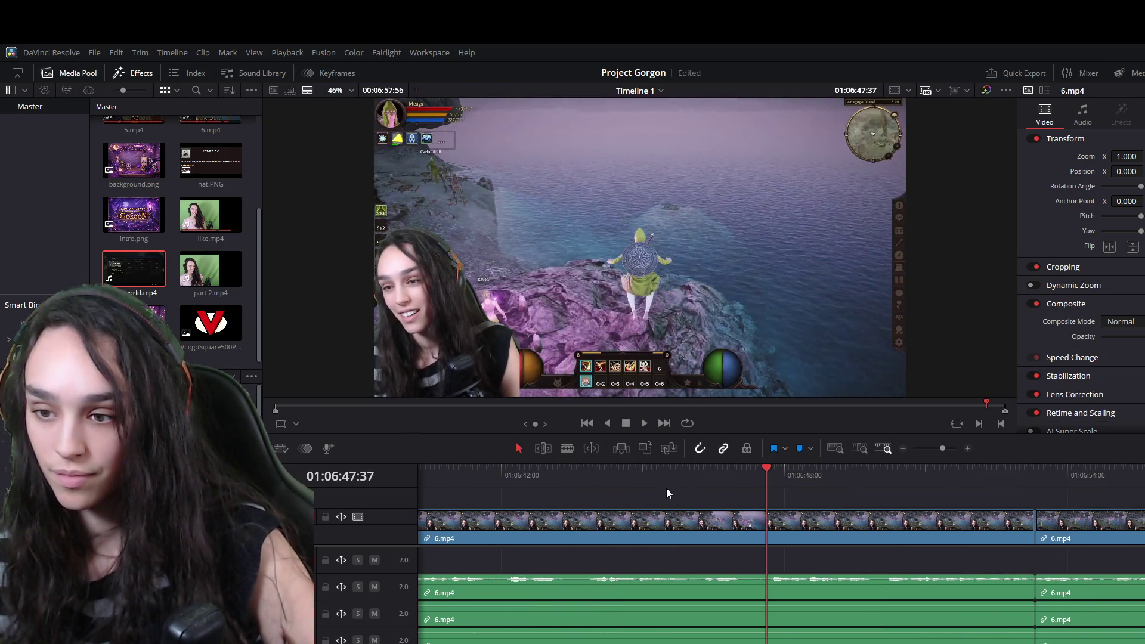
left_click(639, 472)
key("space")
key("space")
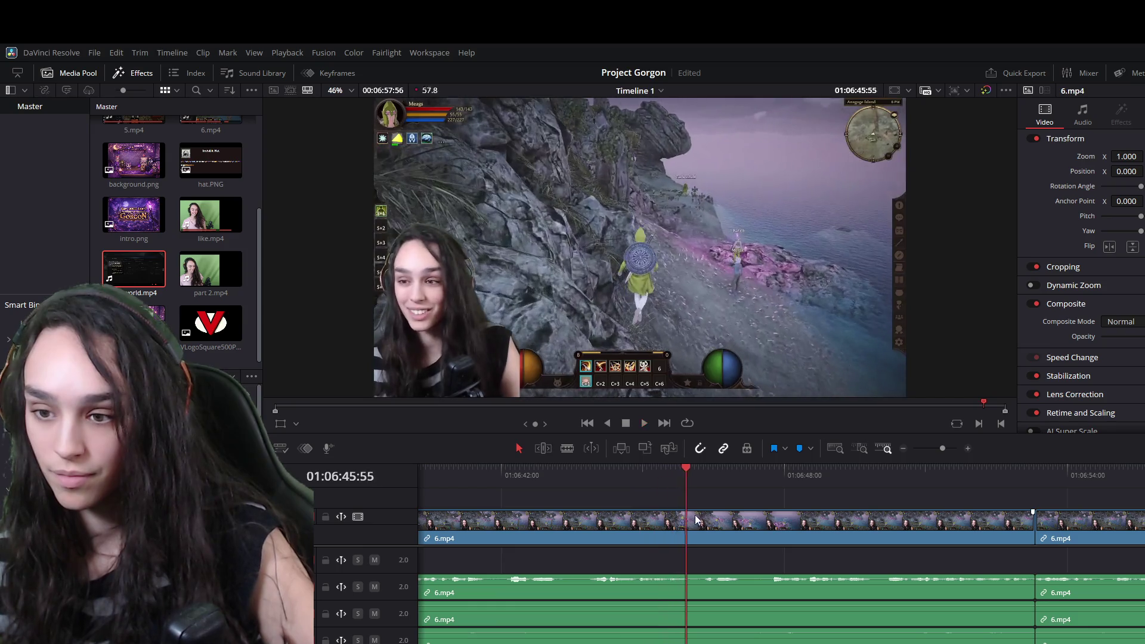
Step: Blade 6.mp4, trim the right piece's start twice and close the resulting gaps
key("ctrl+b")
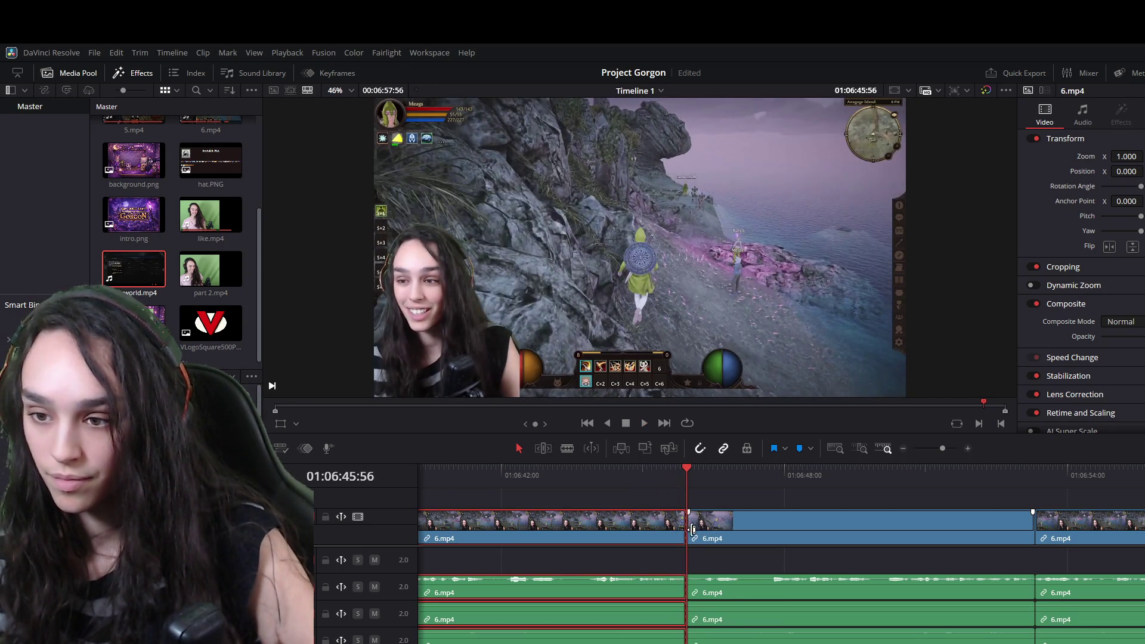
left_click_drag(690, 529, 773, 535)
left_click(748, 540)
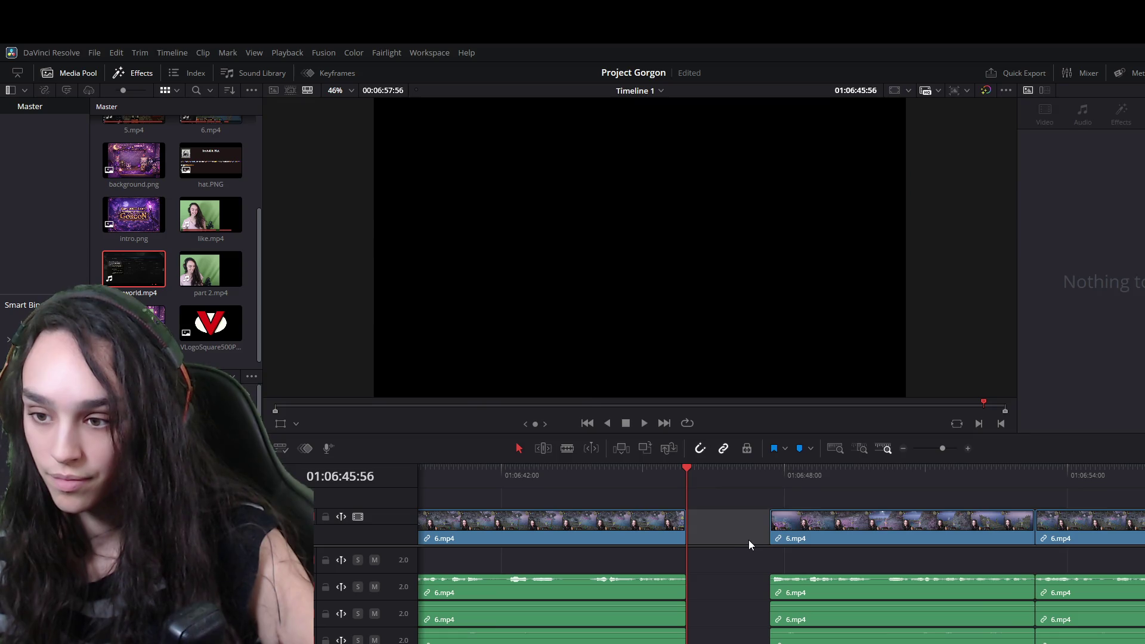
key("Delete")
key("space")
mouse_move(698, 468)
left_mouse_down()
mouse_move(707, 524)
mouse_move(724, 468)
left_mouse_up()
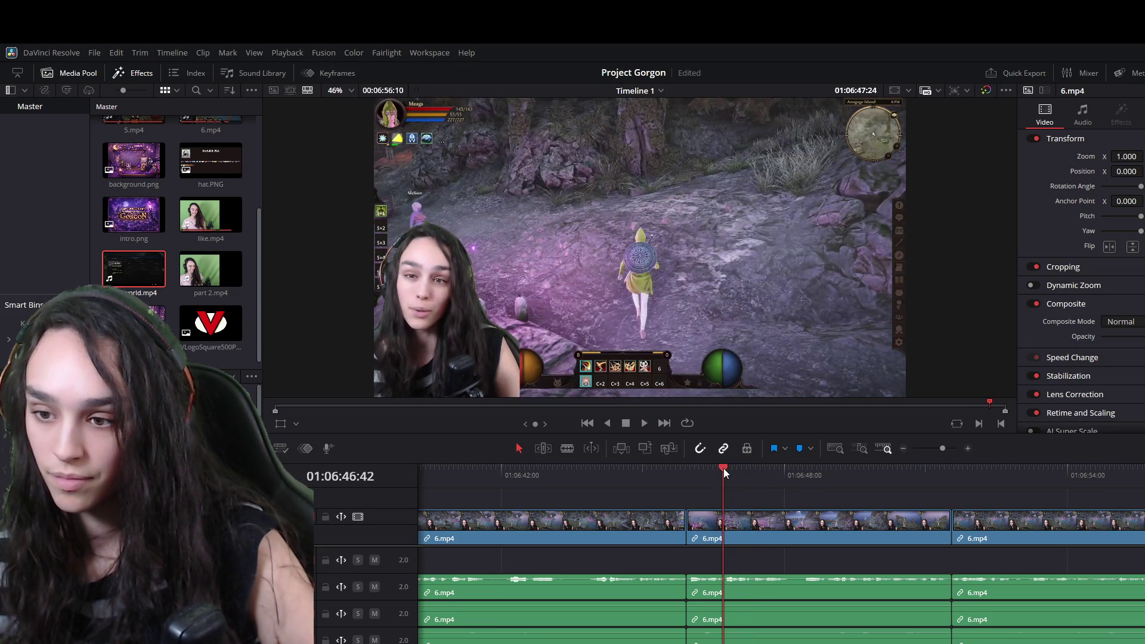
left_click_drag(687, 528, 723, 528)
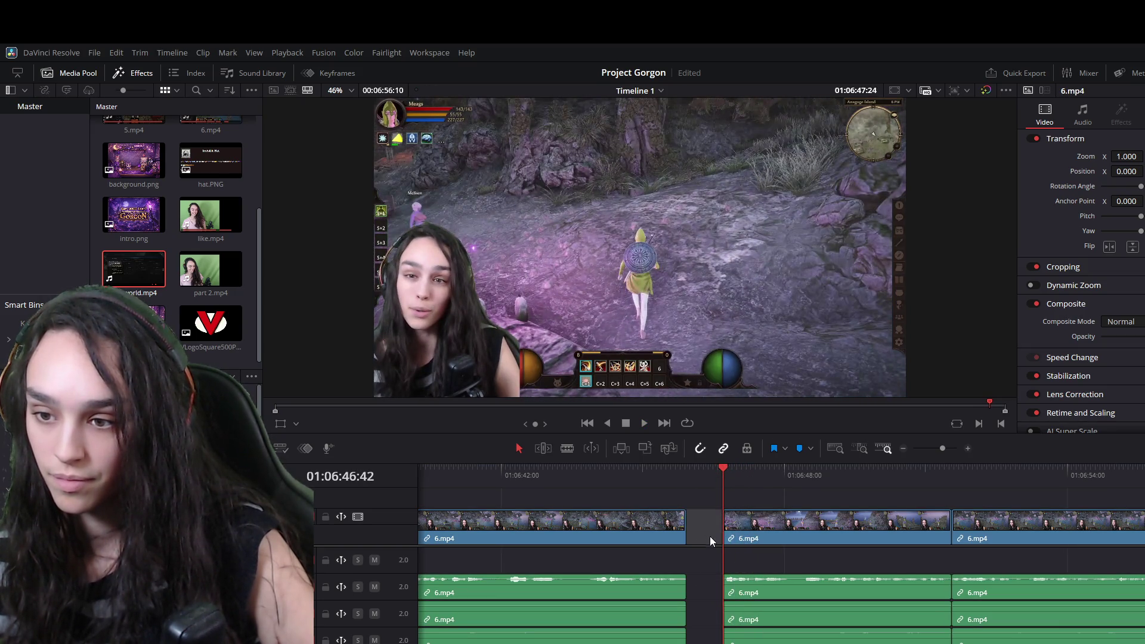
key("Delete")
Step: Play through the cut and ripple-delete the remaining gap between the 6.mp4 clips
left_click(664, 466)
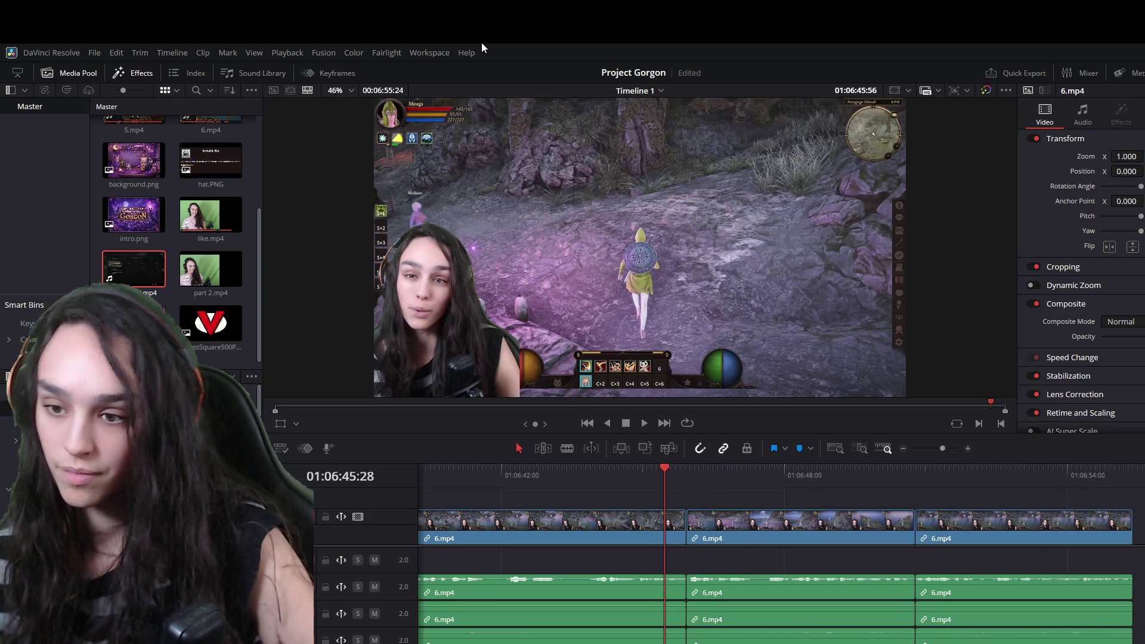
key("space")
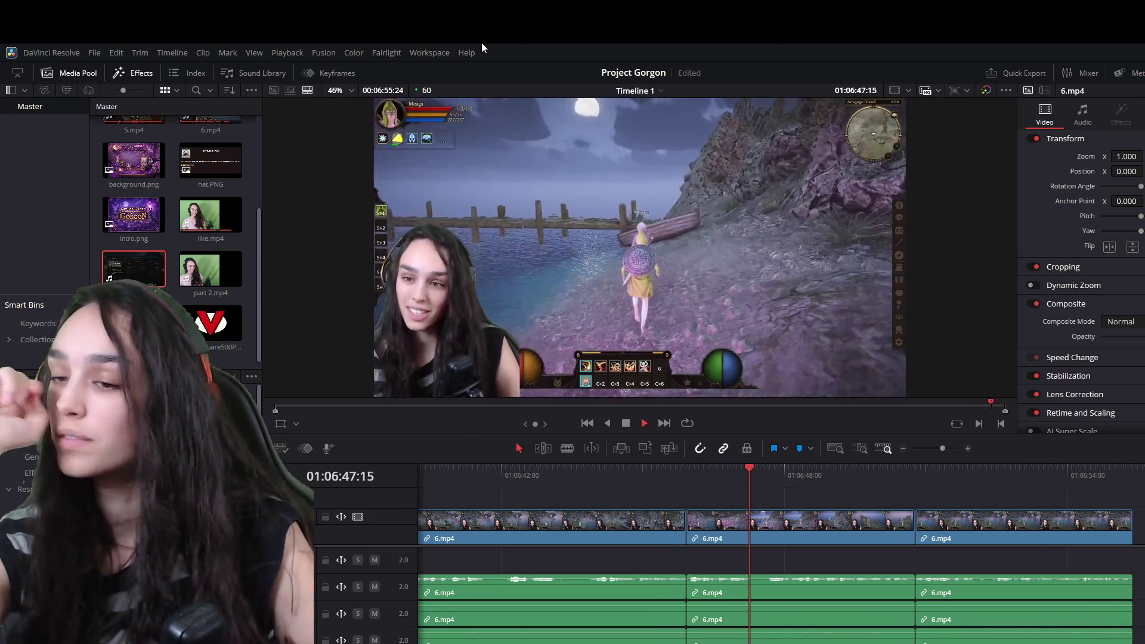
key("ctrl+z")
key("ctrl+z")
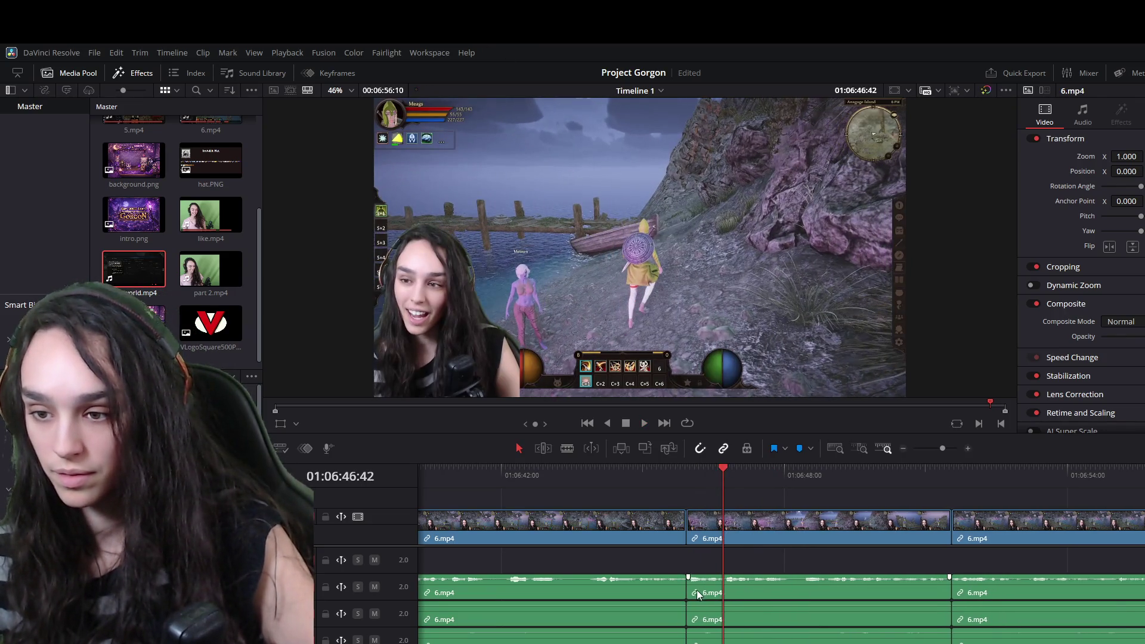
scroll(697, 588, "up", 2)
left_click(756, 475)
key("space")
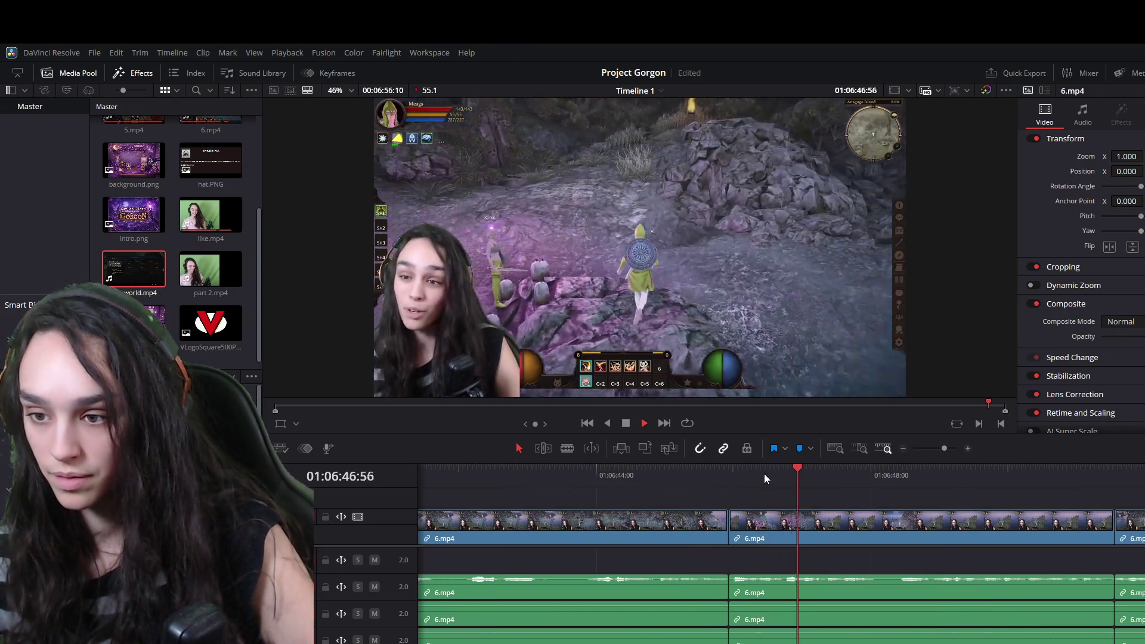
key("space")
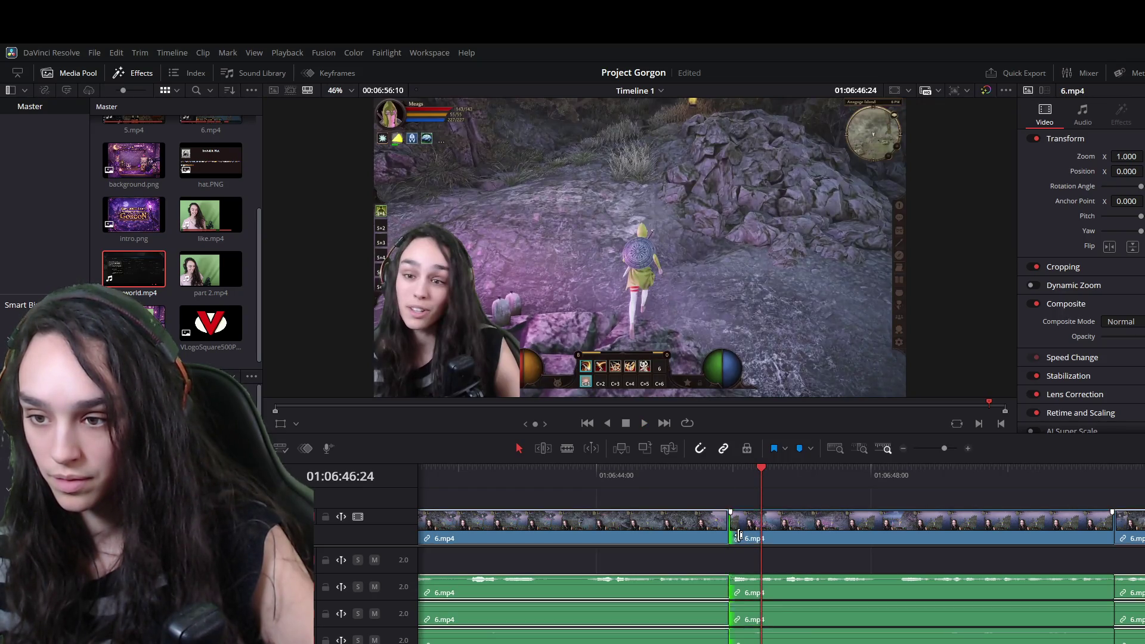
left_click(742, 532)
key("Delete")
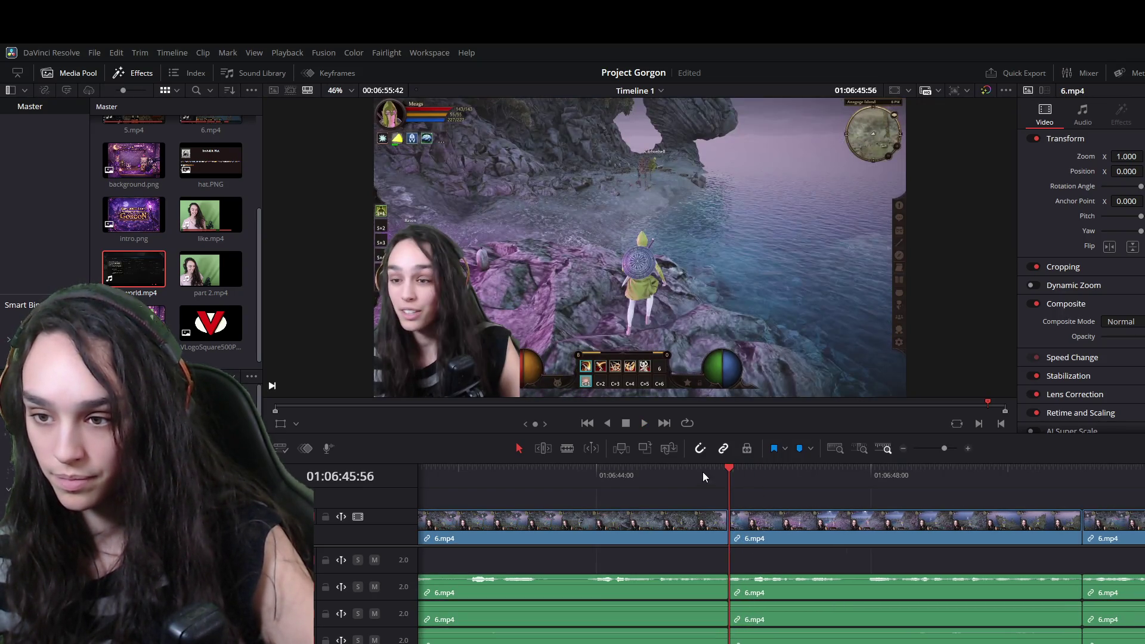
Step: Play the tightened edit across the join through to the timeline's end near 01:06:55
left_click(702, 472)
key("space")
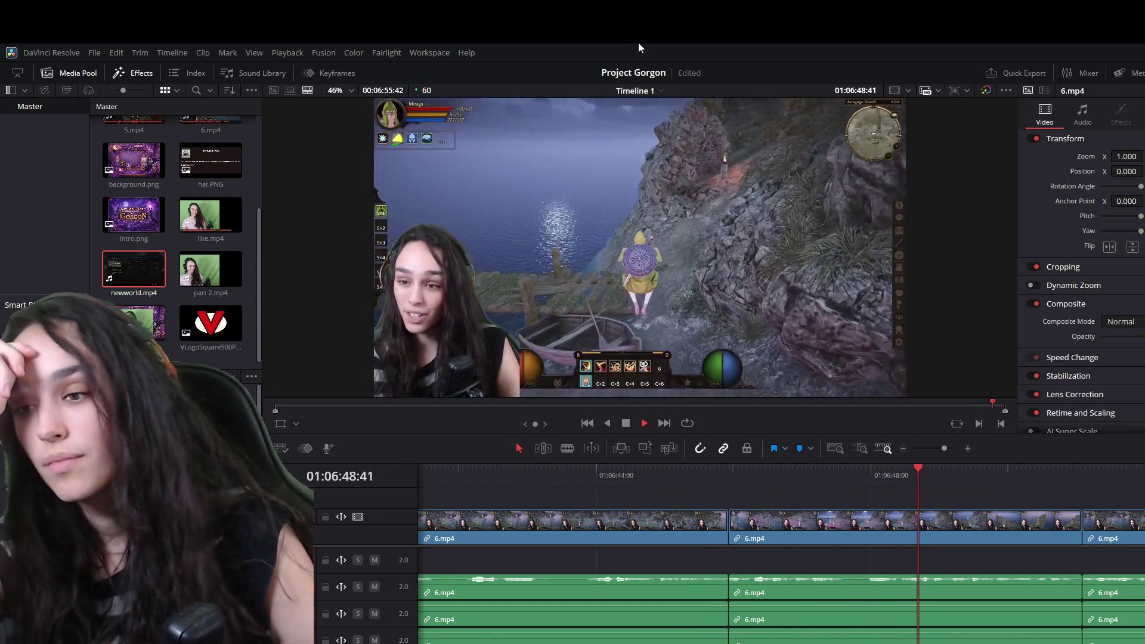
key("space")
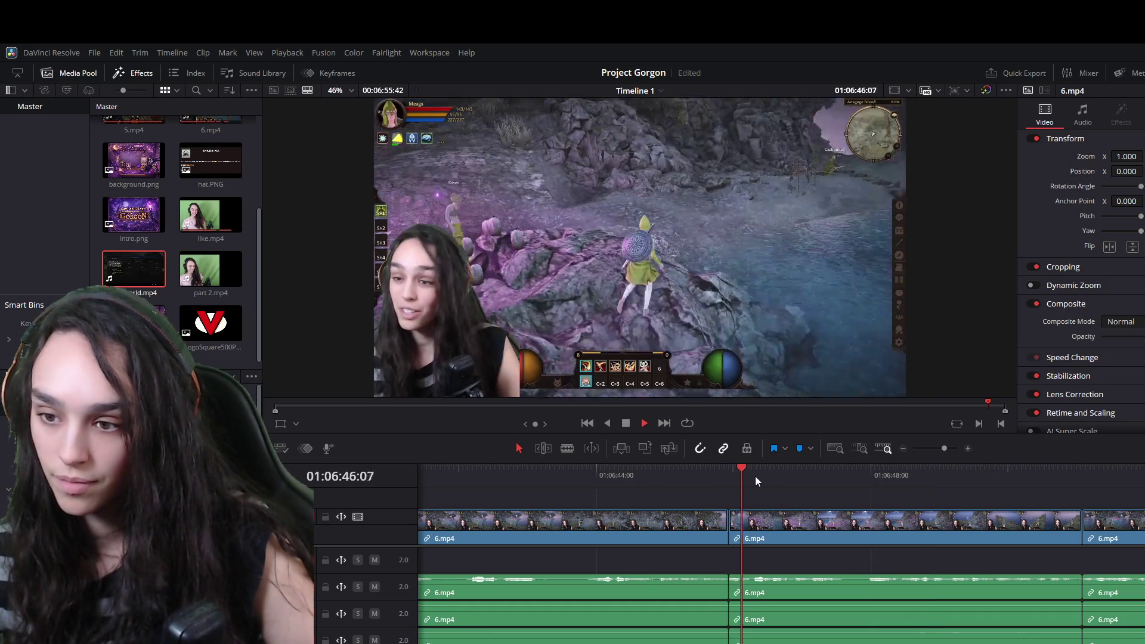
left_click_drag(731, 474, 778, 479)
key("ctrl+equal")
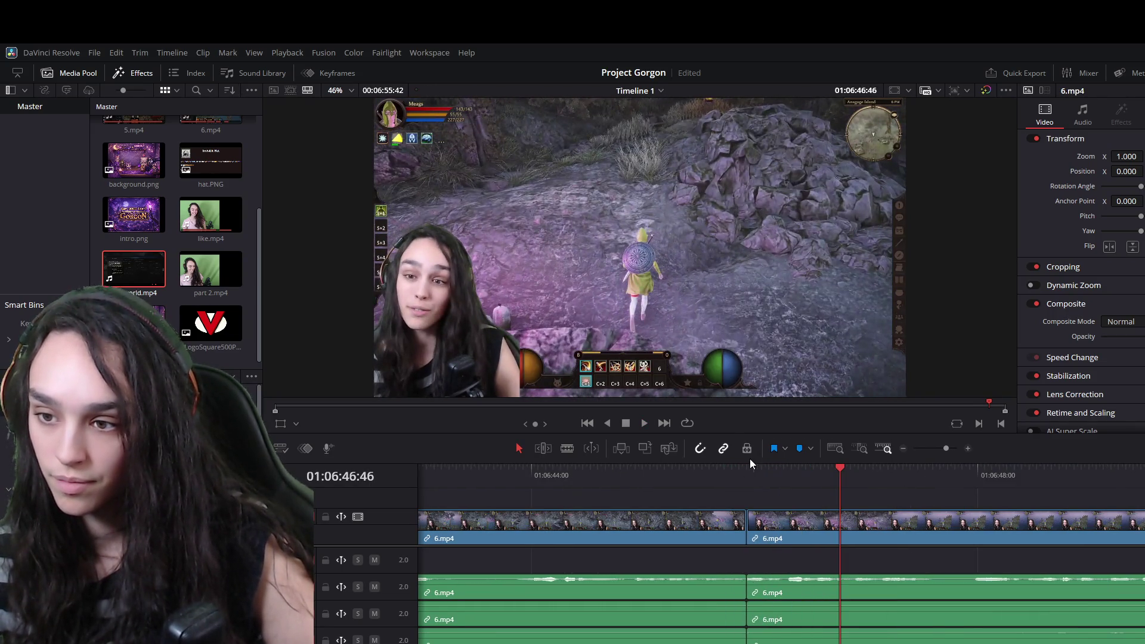
key("space")
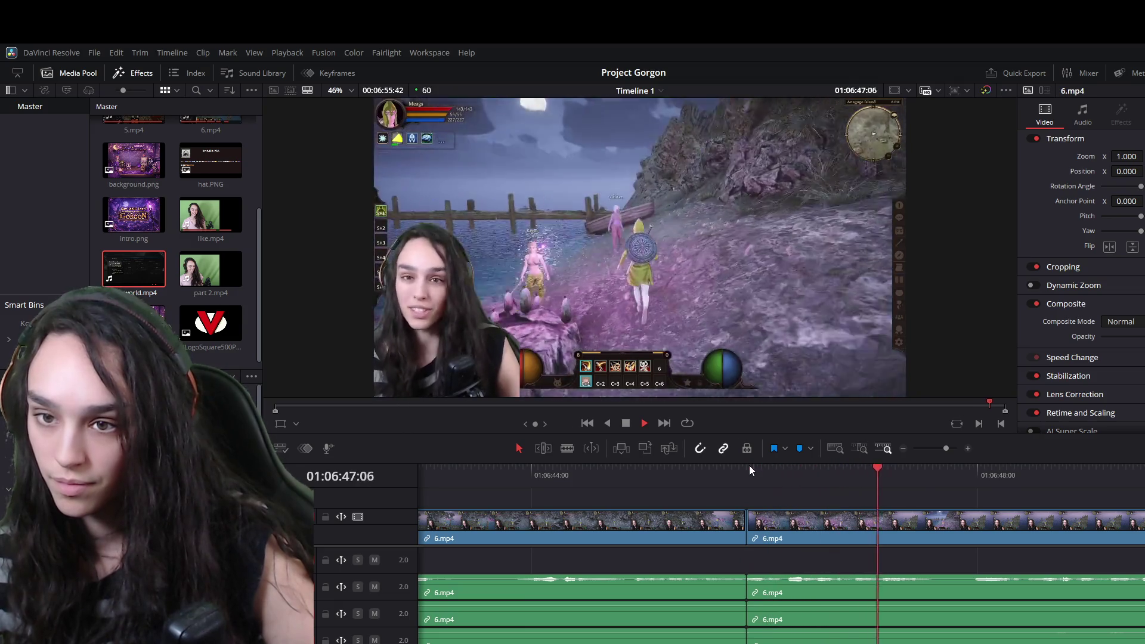
key("ctrl+minus")
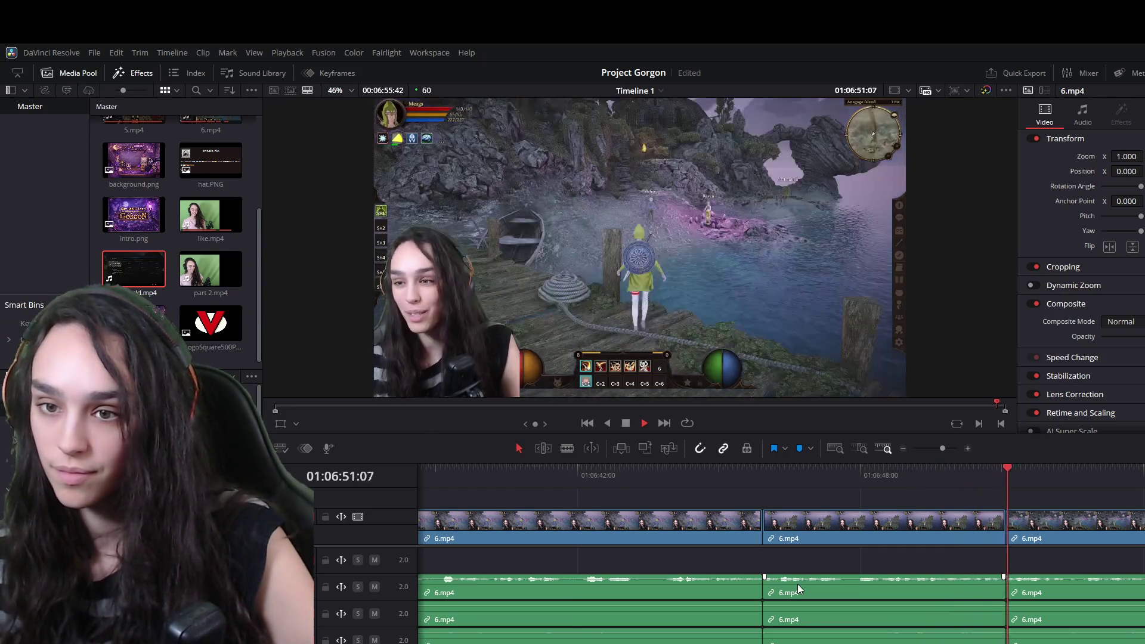
key("ctrl+minus")
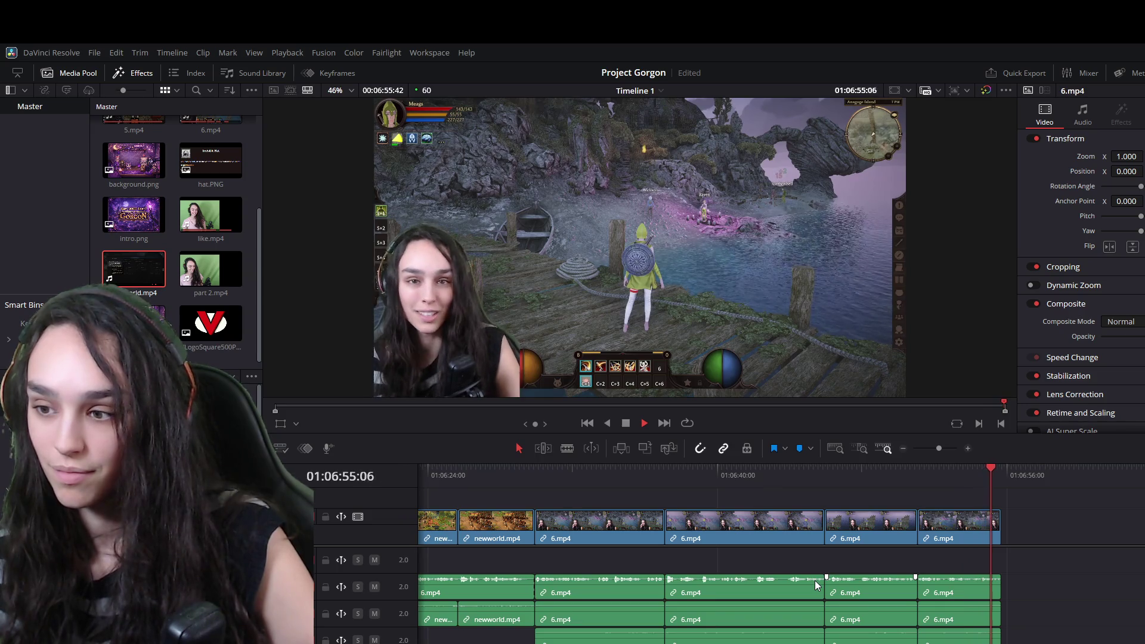
key("space")
key("ctrl+minus")
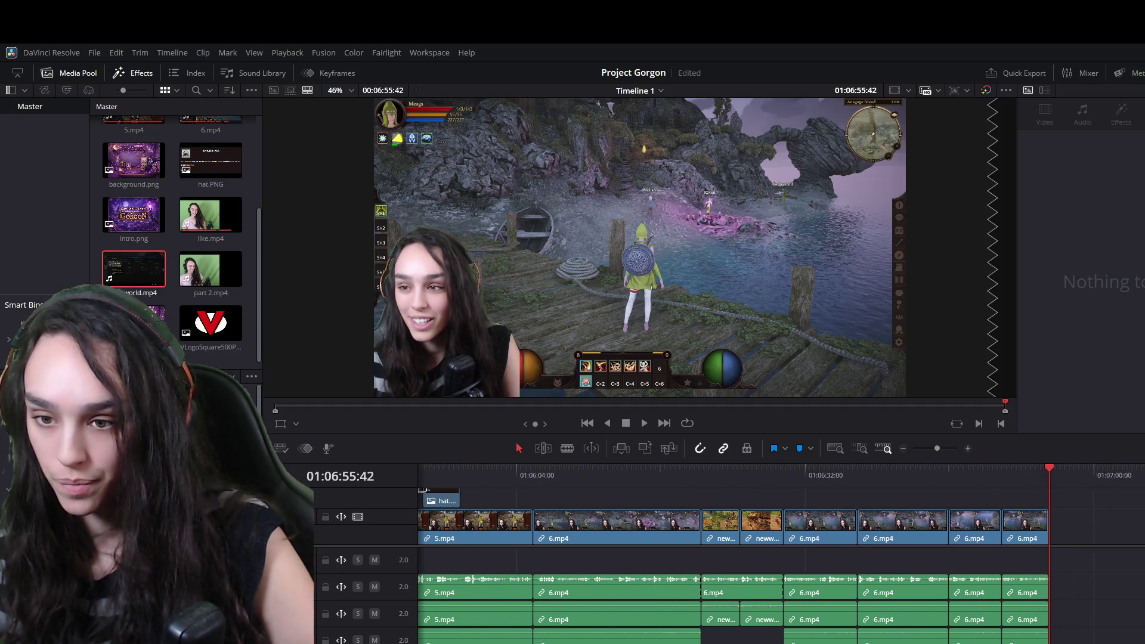
Step: Place 7.mp4 from the Media Pool at the end of the timeline after the 6.mp4 pieces
mouse_move(456, 524)
left_mouse_down()
mouse_move(621, 491)
mouse_move(1141, 497)
left_mouse_up()
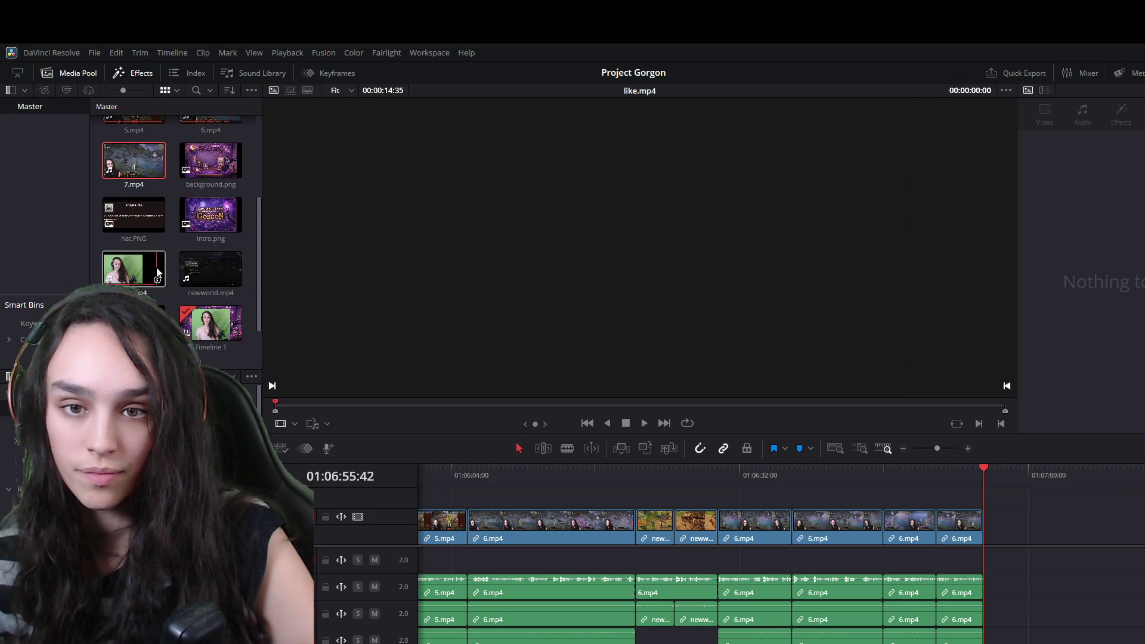
mouse_move(134, 161)
left_mouse_down()
mouse_move(1059, 537)
mouse_move(995, 518)
left_mouse_up()
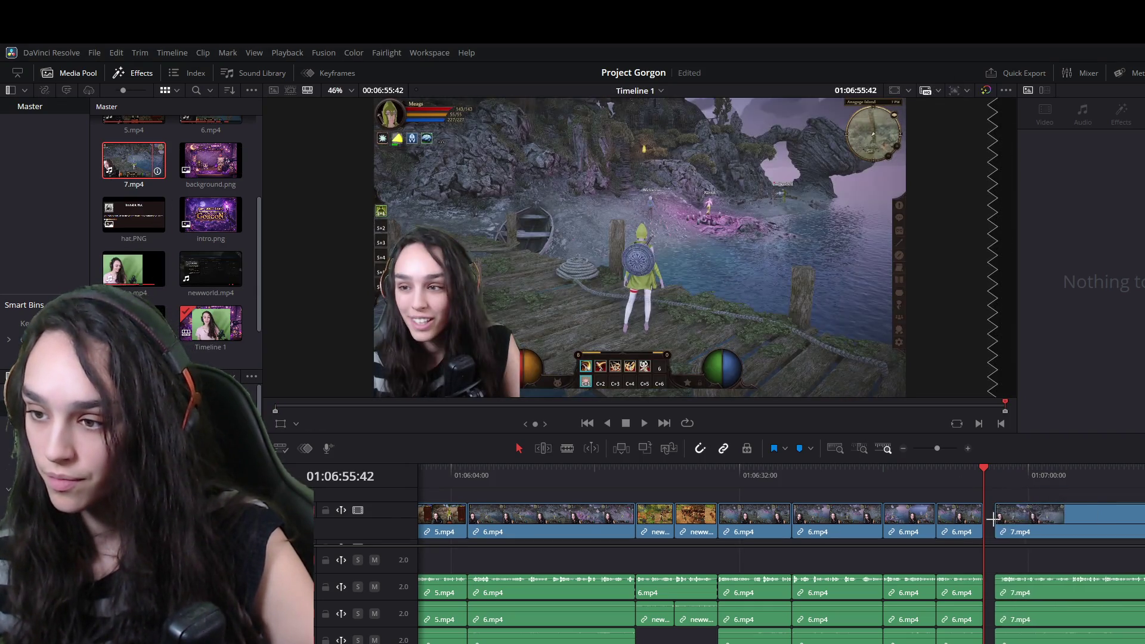
left_click(988, 518)
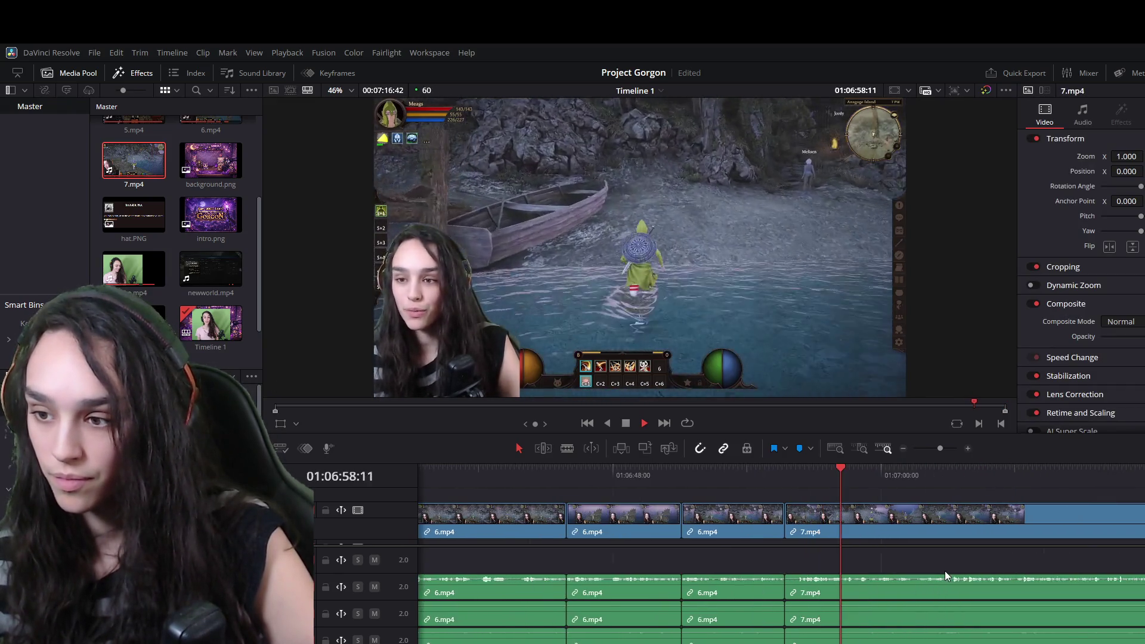
scroll(946, 570, "up", 2)
scroll(863, 554, "up", 2)
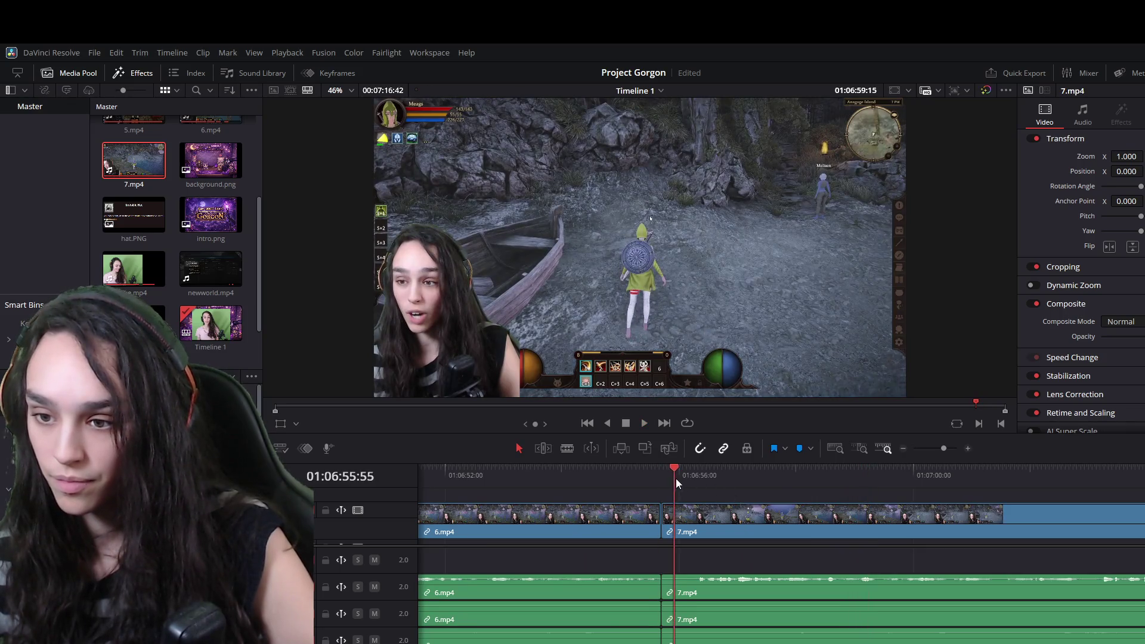
Step: Trim 7.mp4's head to the playhead and ripple-delete the gap so it meets 6.mp4
left_click_drag(663, 482, 690, 477)
left_click(668, 519)
left_click_drag(669, 519, 695, 521)
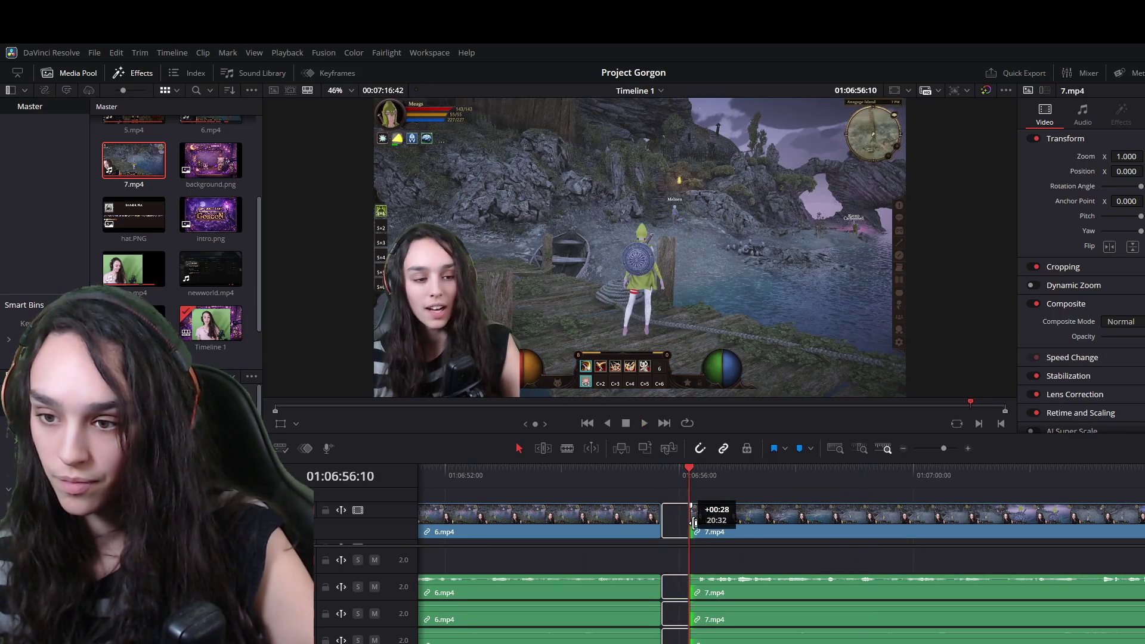
key("Delete")
key("space")
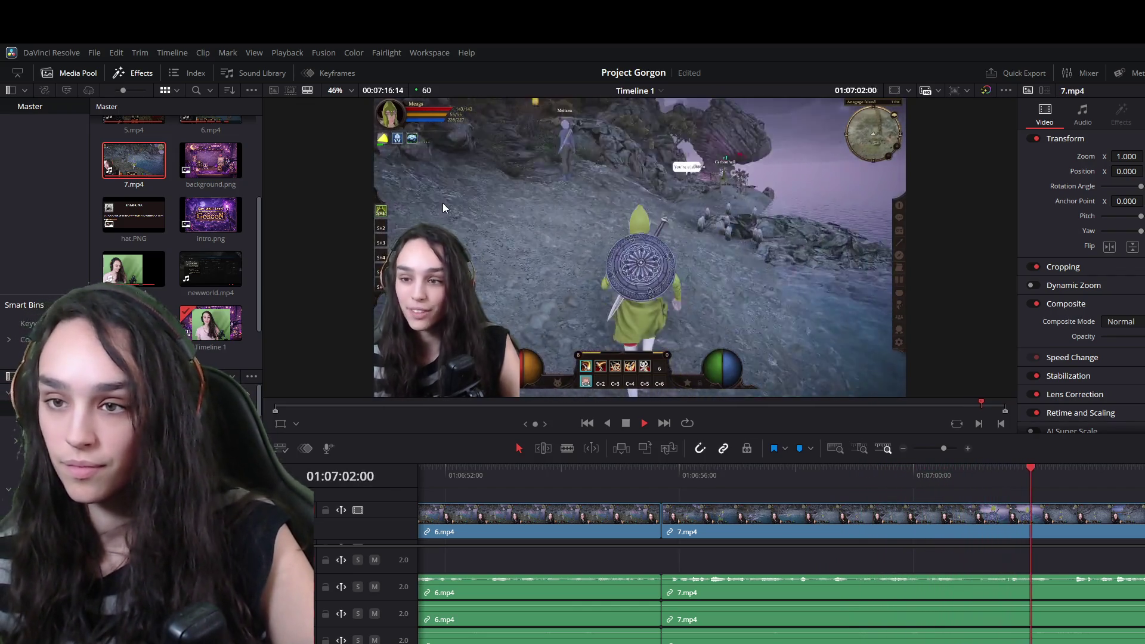
scroll(903, 550, "down", 3)
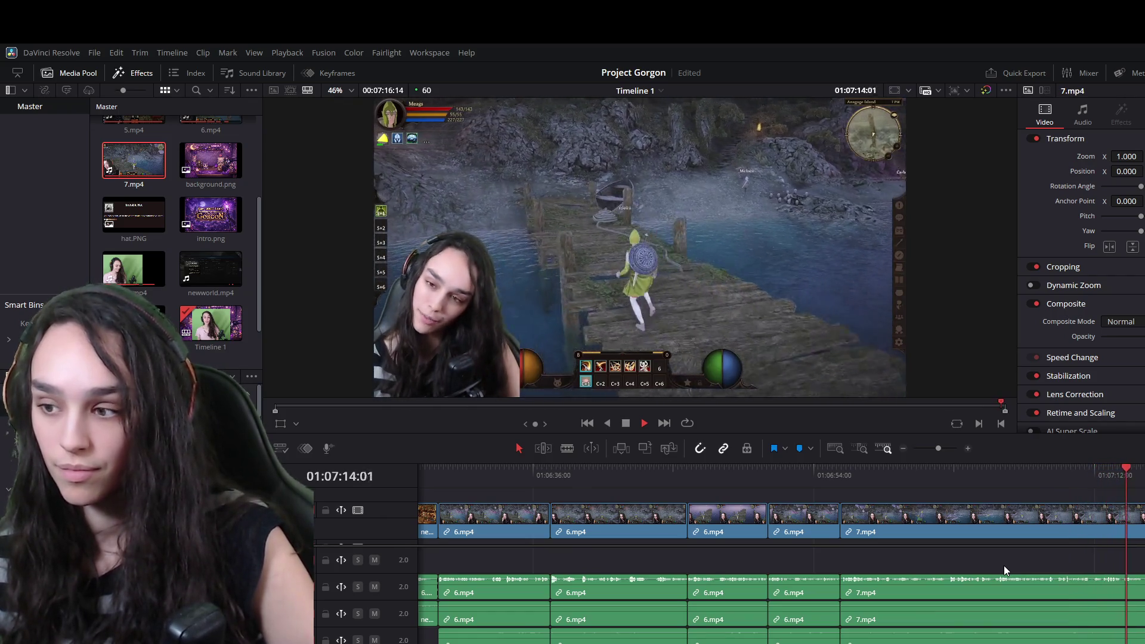
Step: Play 7.mp4 from a later point to review it to about 01:07:15
key("space")
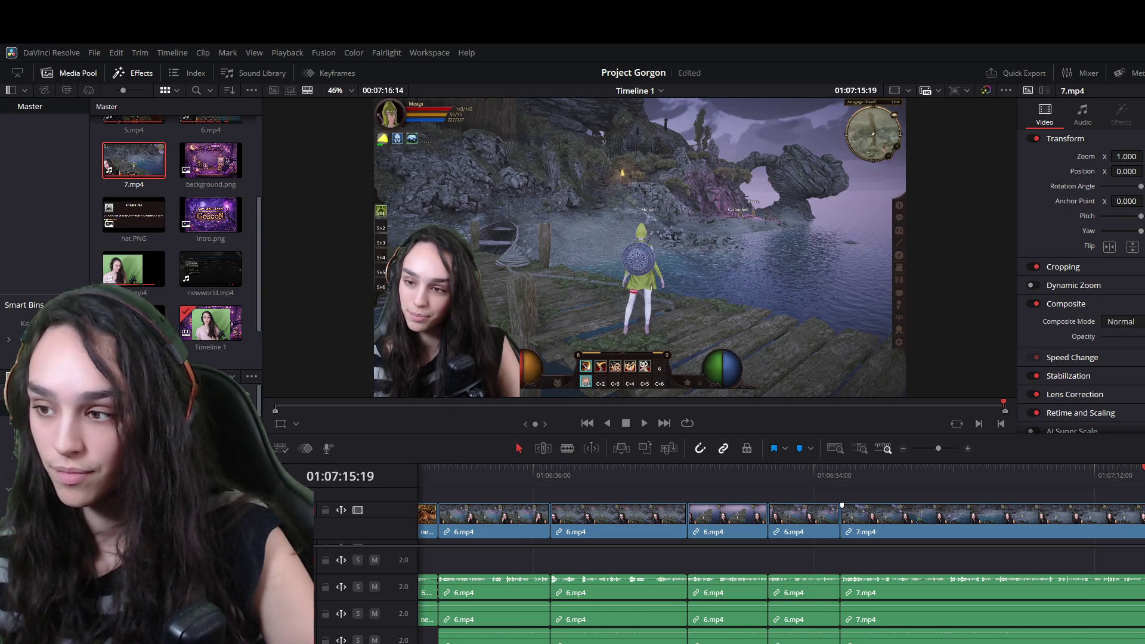
left_click_drag(1141, 519, 1142, 520)
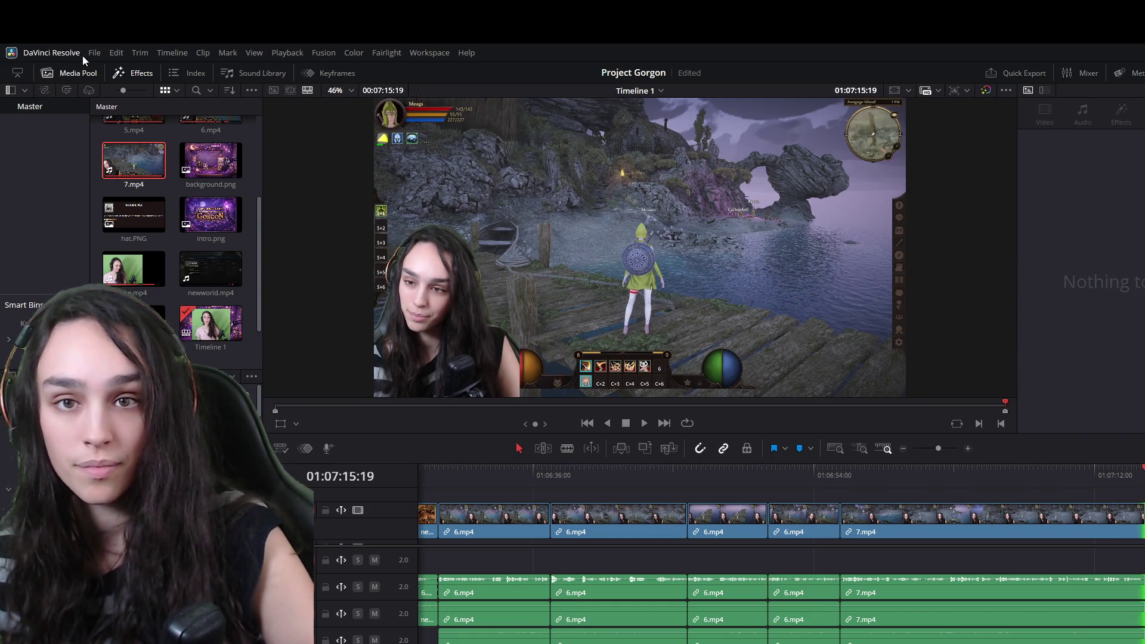
left_click(1053, 469)
key("space")
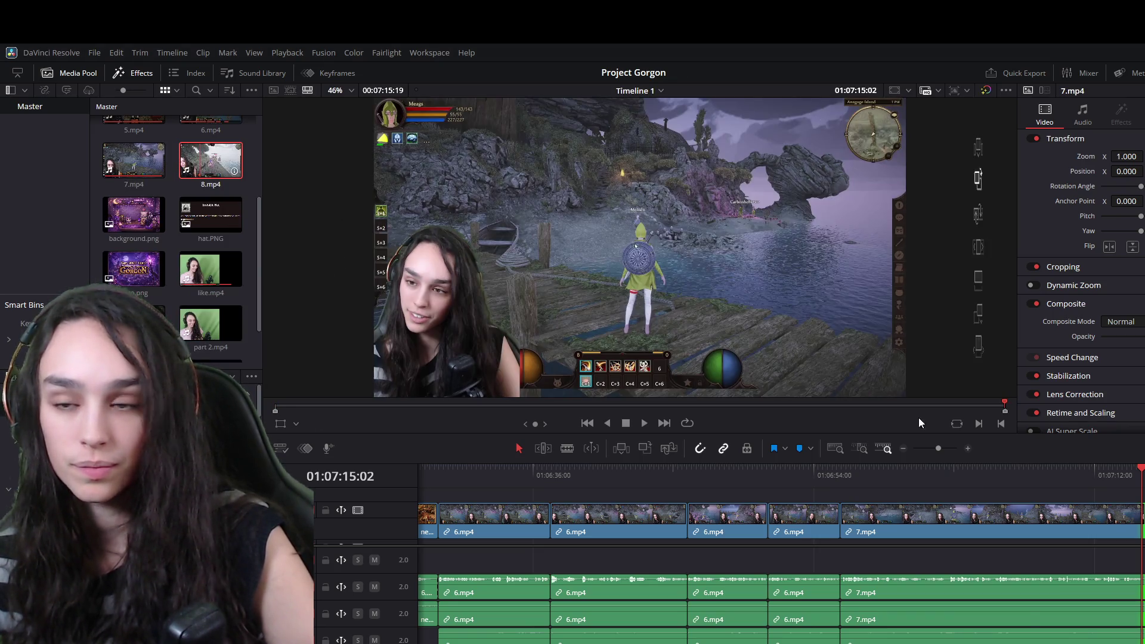
Step: Append 8.mp4 to the timeline end after 7.mp4 and play into its start
key("shift+F12")
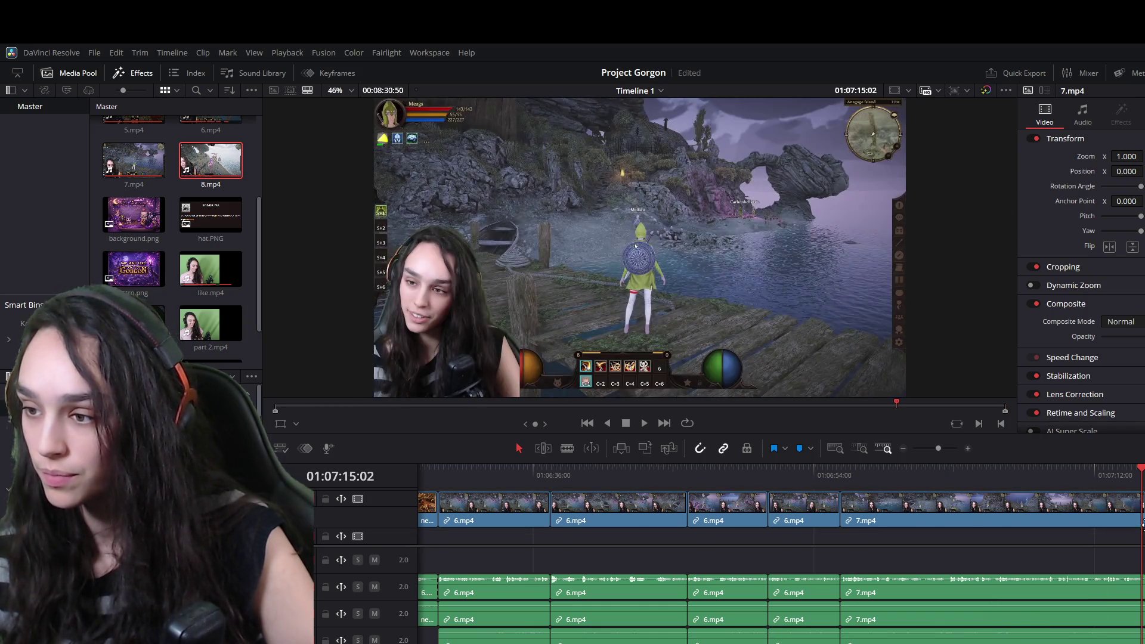
key("space")
scroll(861, 575, "down", 1)
key("space")
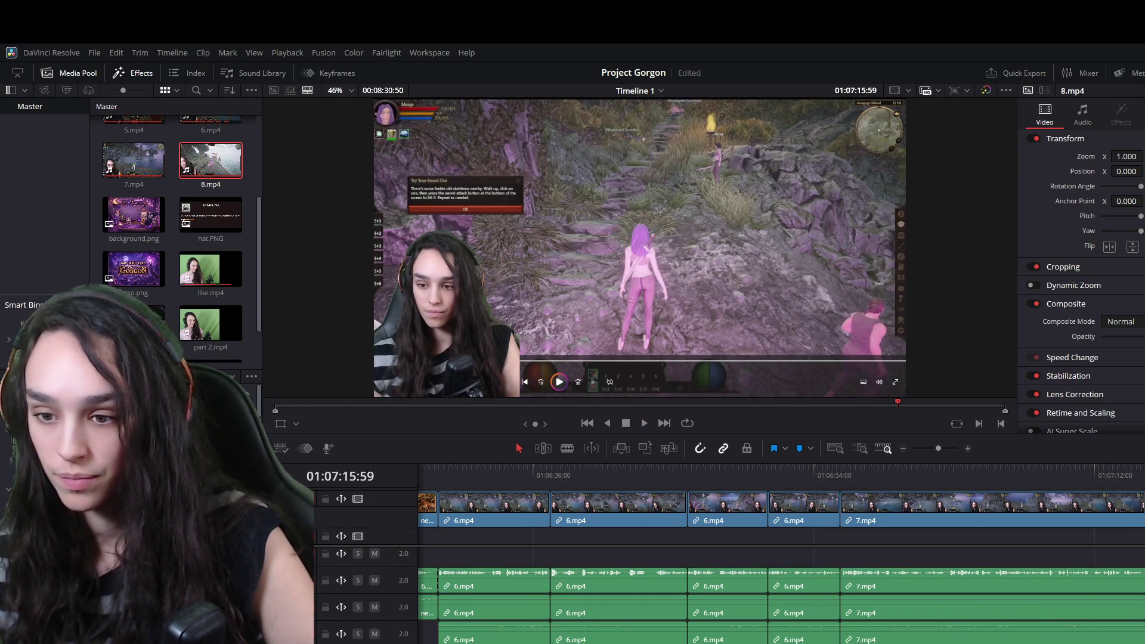
scroll(778, 564, "left", 3)
scroll(779, 564, "left", 3)
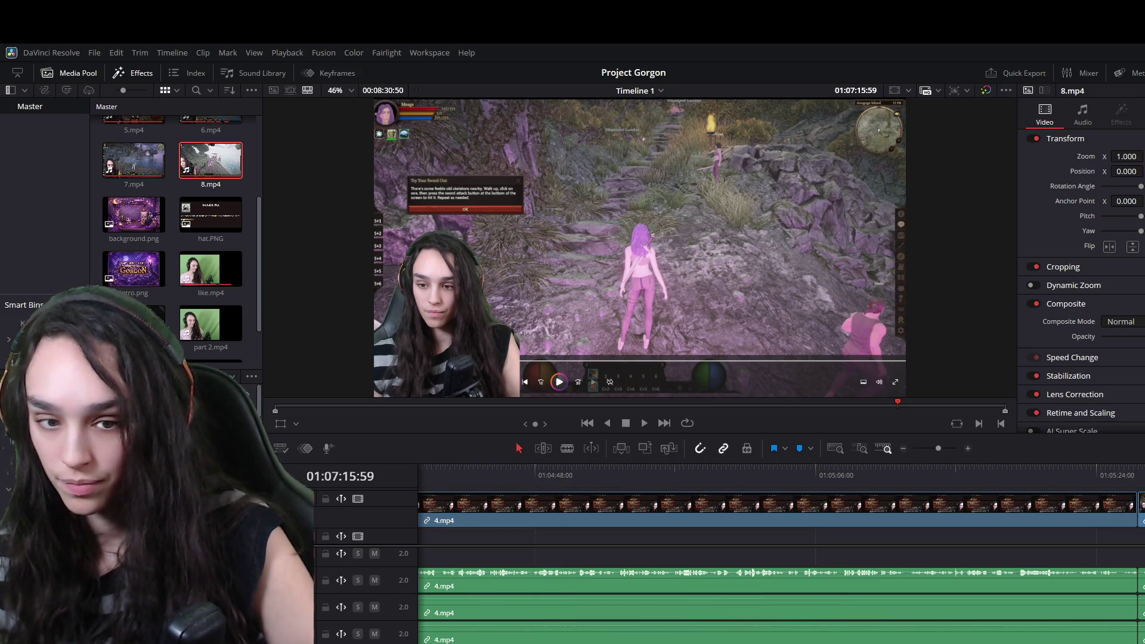
scroll(779, 563, "right", 3)
scroll(779, 564, "right", 2)
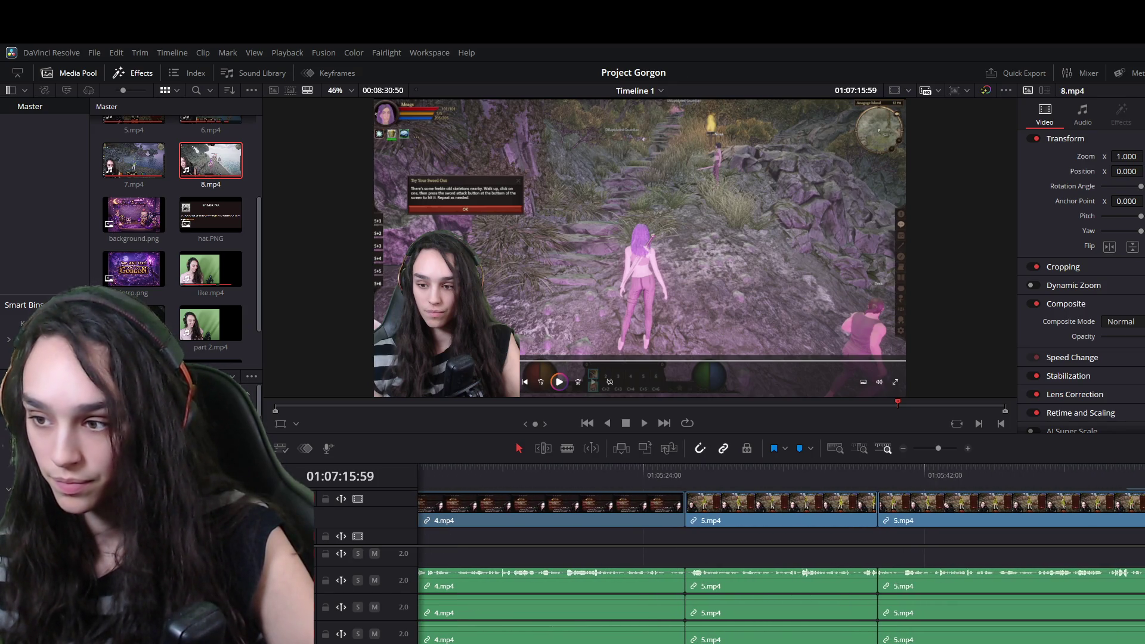
scroll(778, 565, "right", 5)
scroll(779, 564, "right", 5)
scroll(779, 565, "right", 5)
scroll(779, 563, "right", 5)
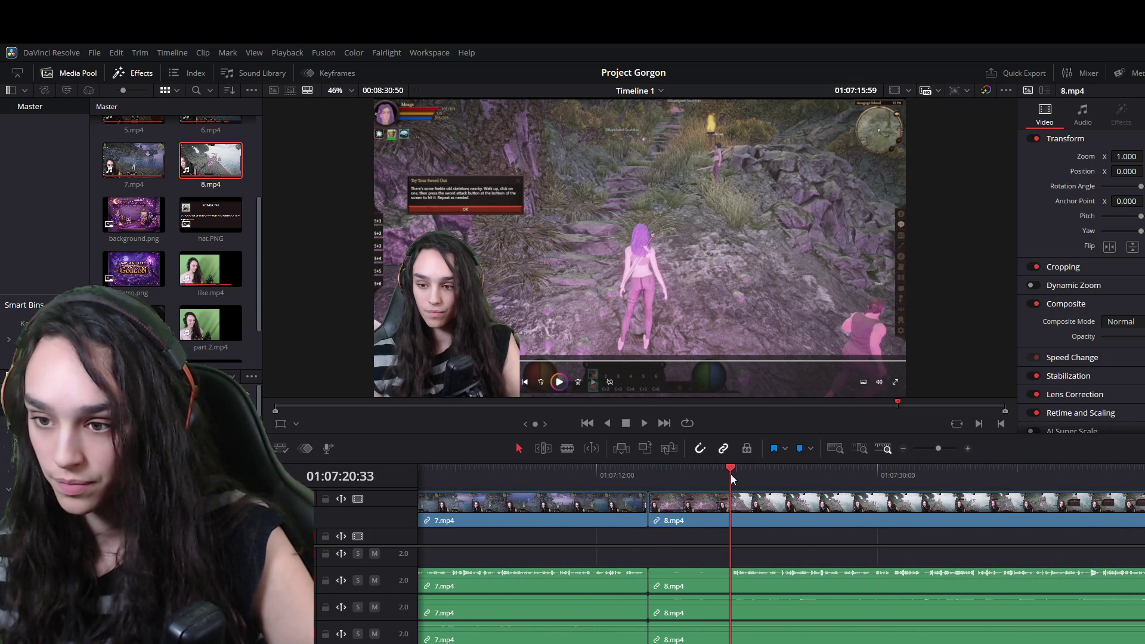
Step: Trim off 8.mp4's opening and ripple-delete the gap so it meets 7.mp4
left_click(700, 524)
left_click_drag(663, 514, 727, 518)
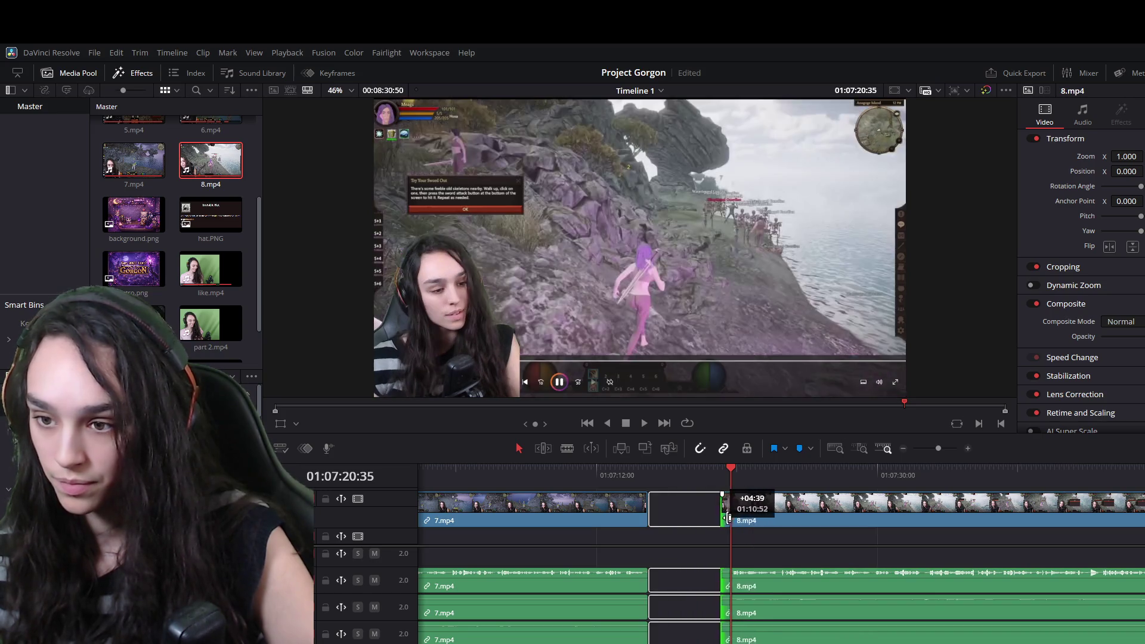
left_click(709, 537)
key("Delete")
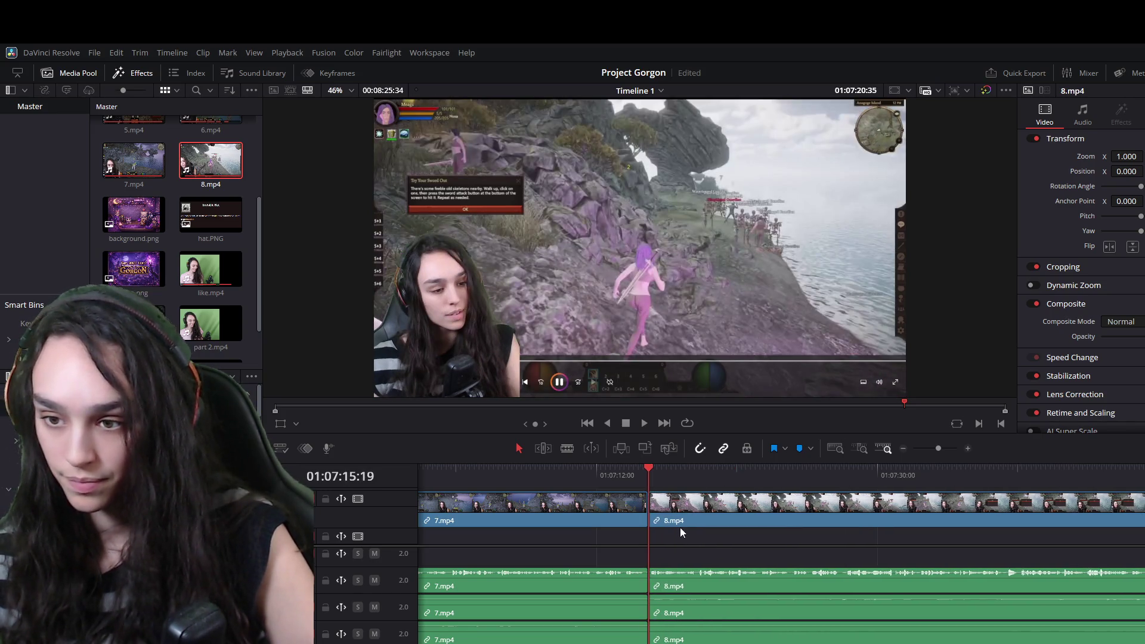
key("space")
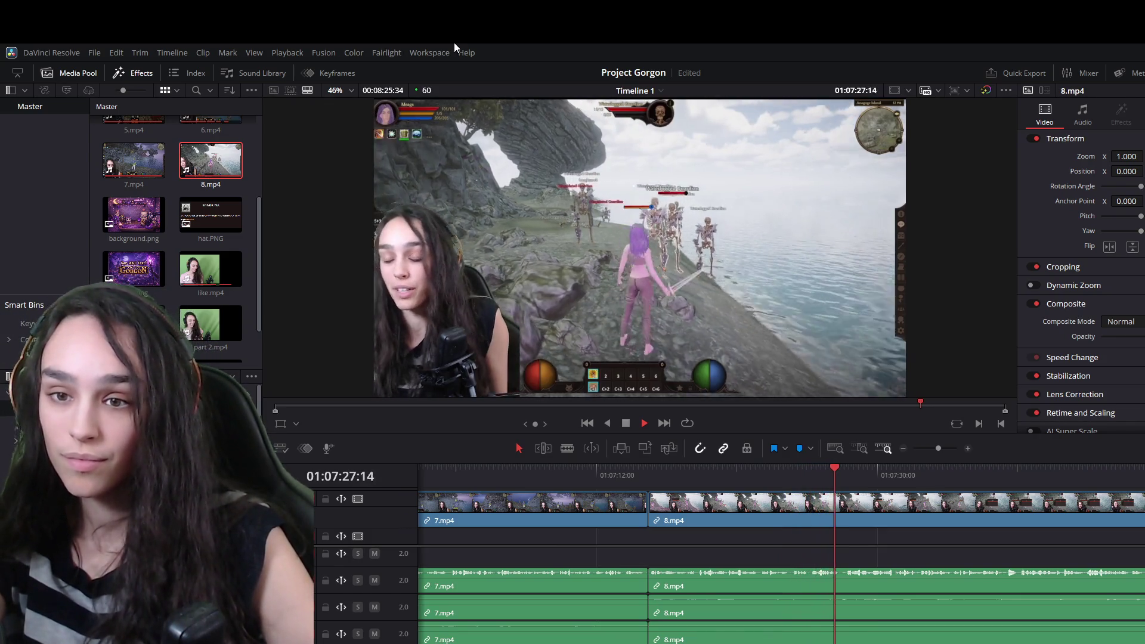
Step: Blade 8.mp4 near 01:07:25, trim out the unwanted stretch and ripple-delete the gap between its parts
key("ctrl+equal")
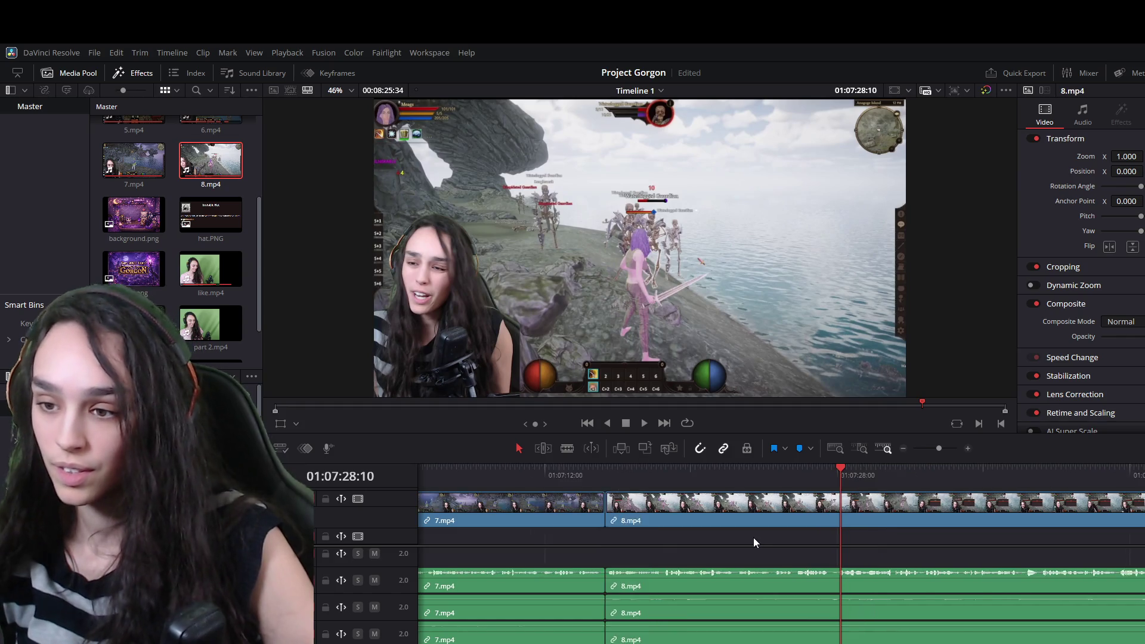
key("space")
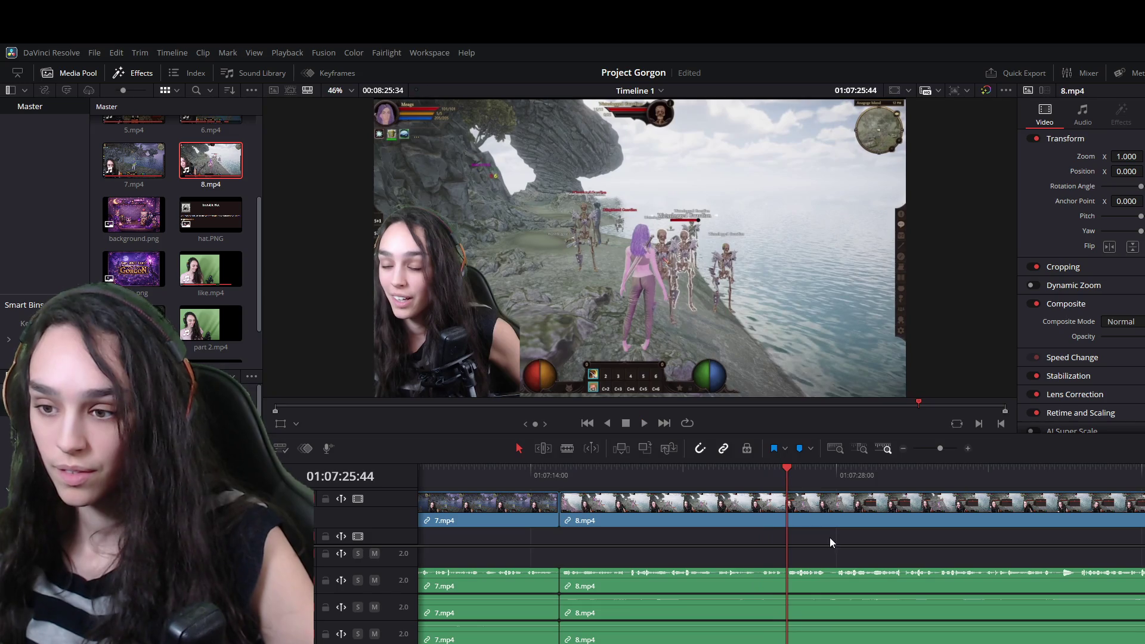
left_click(828, 517)
key("ctrl+backslash")
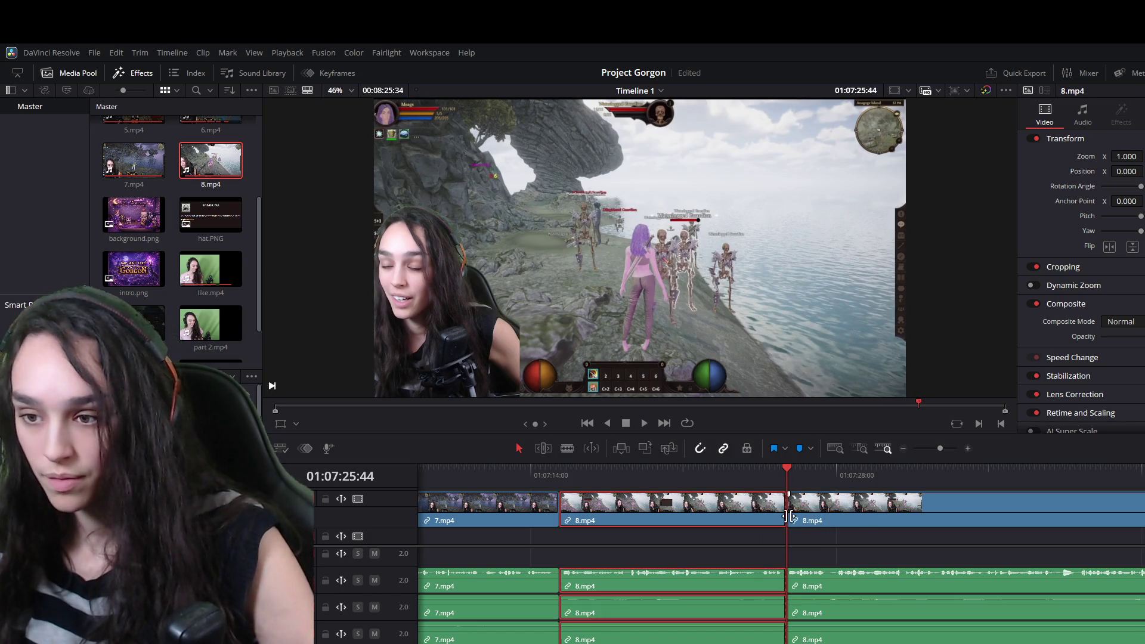
left_click_drag(789, 516, 817, 518)
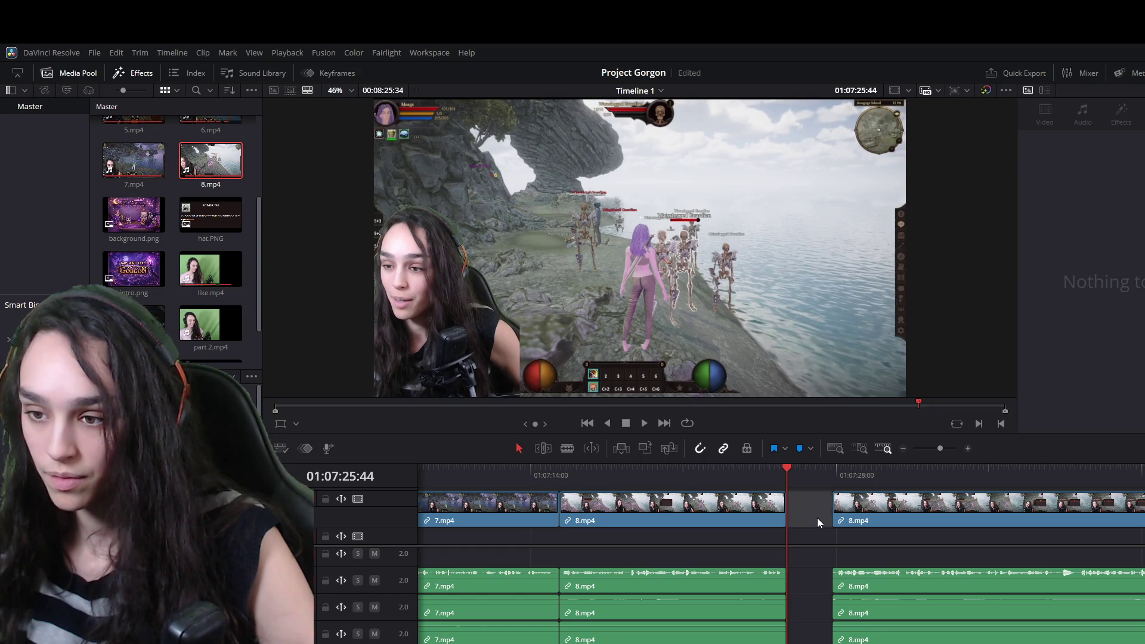
left_click(830, 525)
key("Delete")
key("space")
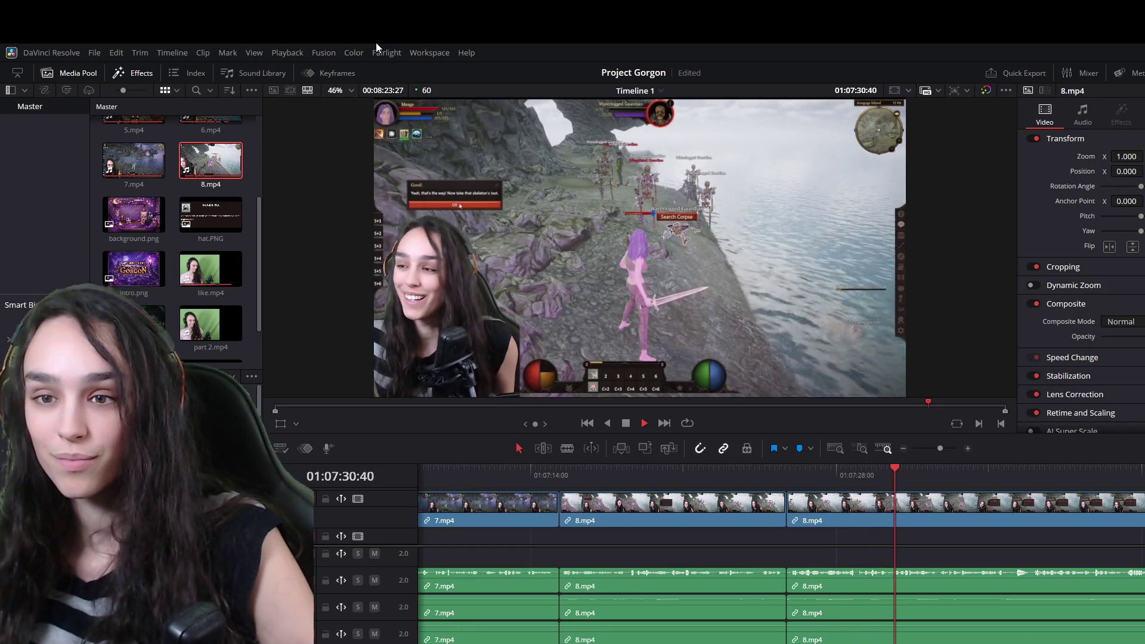
key("space")
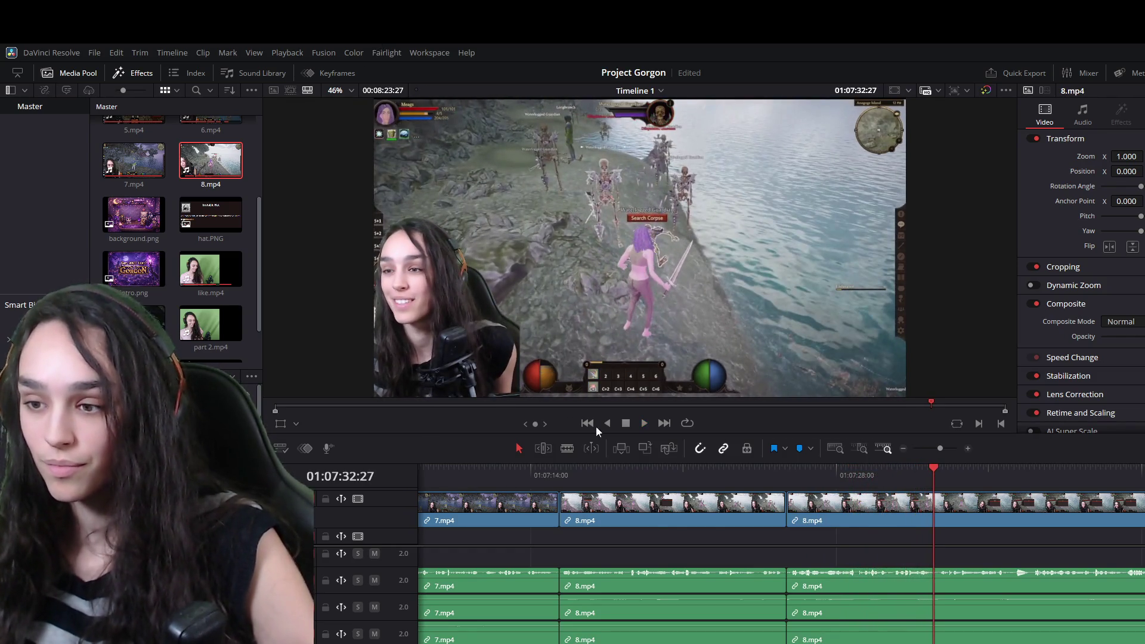
scroll(859, 576, "up", 2)
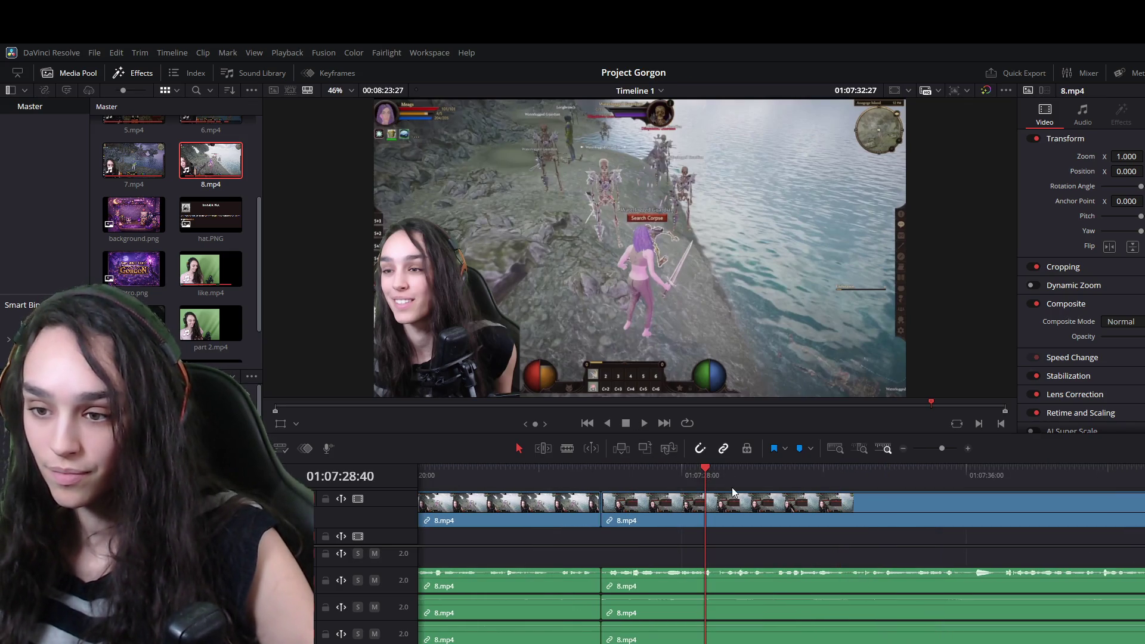
Step: Cut a short stretch from 8.mp4 at 01:07:32:44 by splitting, trimming the next piece's start and closing the gap
key("space")
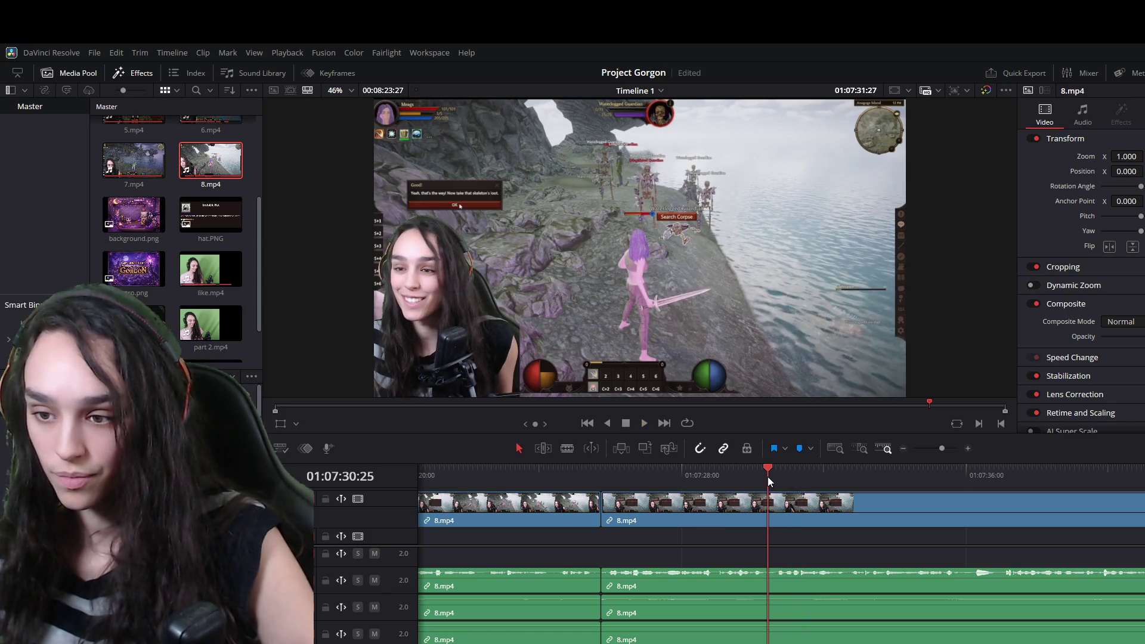
key("ctrl+b")
key("space")
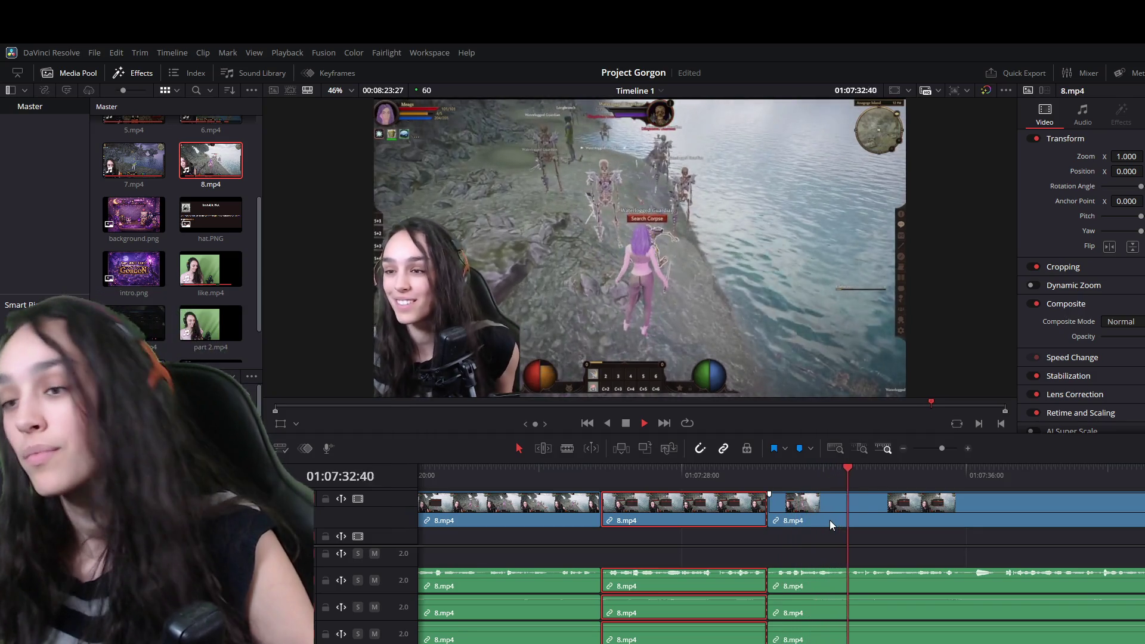
left_click(850, 473)
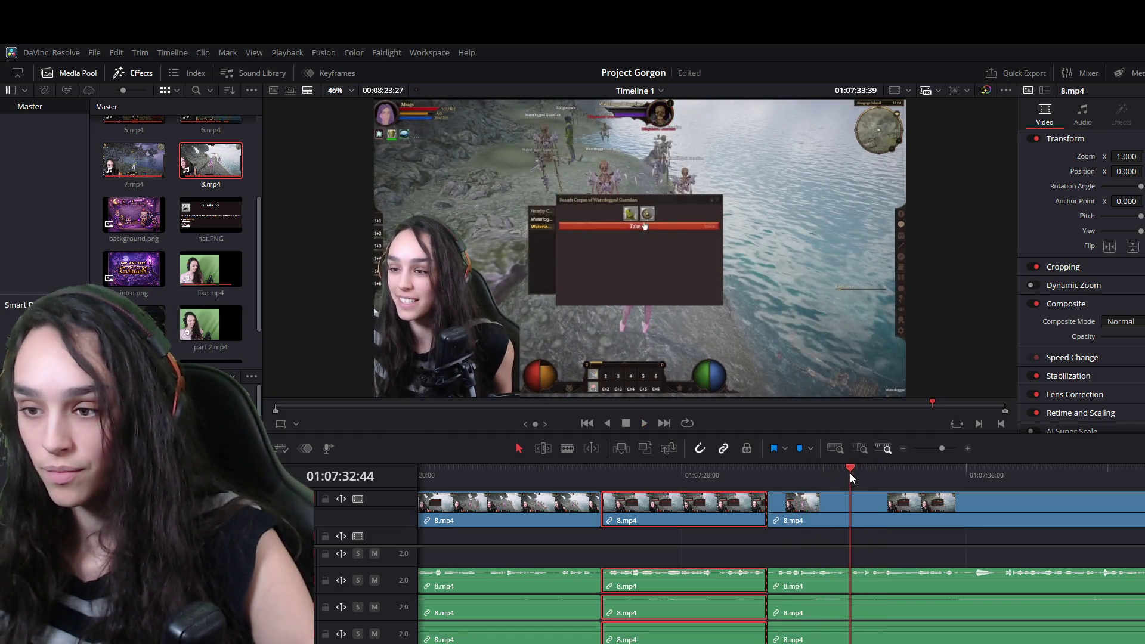
key("space")
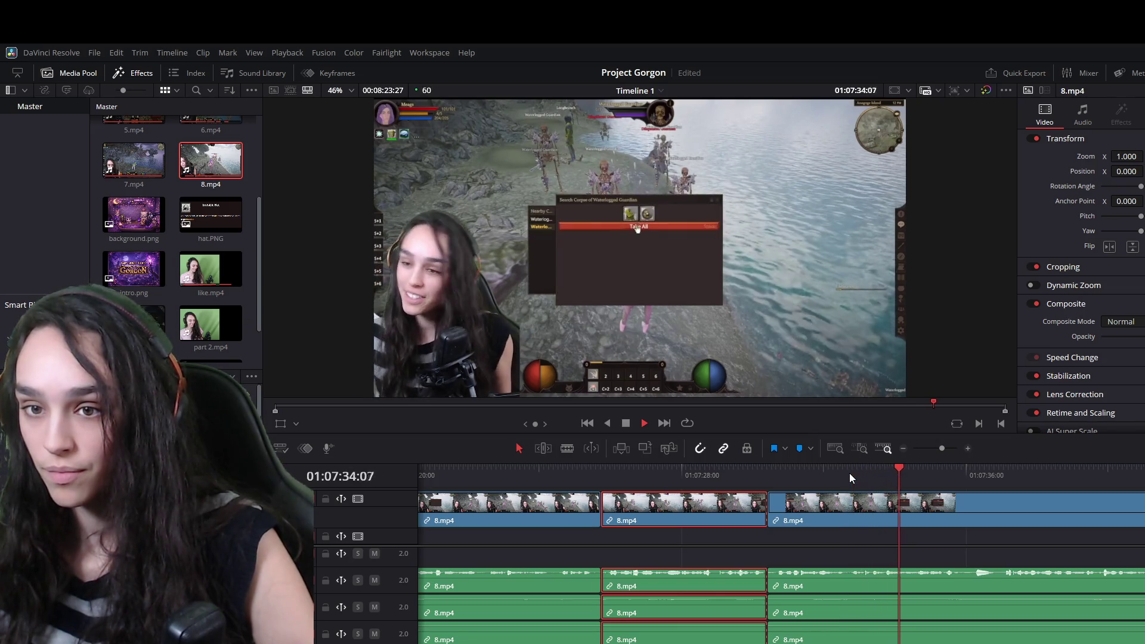
left_click_drag(849, 473, 850, 474)
left_click(838, 506)
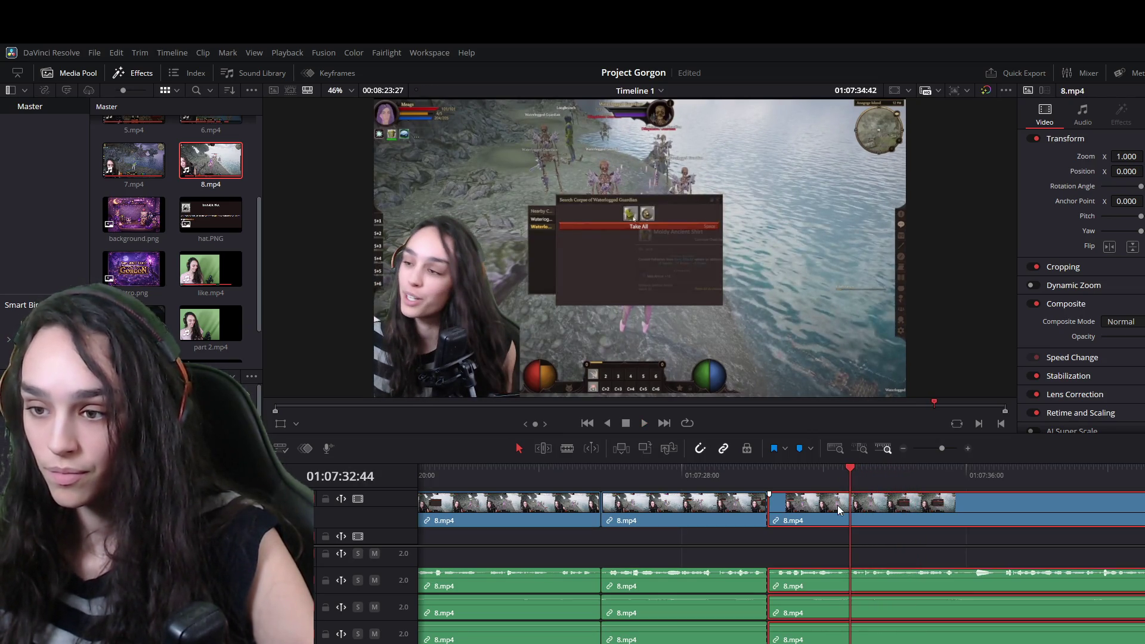
left_click_drag(776, 522, 851, 524)
left_click(821, 518)
key("Delete")
key("space")
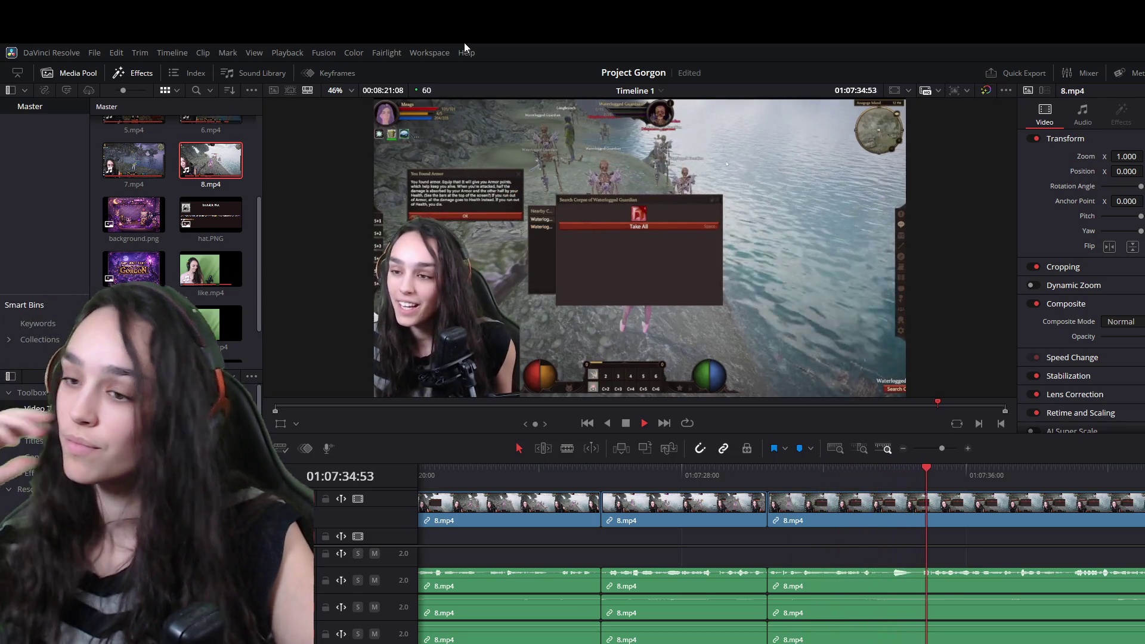
key("space")
Step: Cut a second stretch near 01:07:34:39, trimming the left piece's end and rejoining, then review playback
left_click_drag(931, 470, 919, 470)
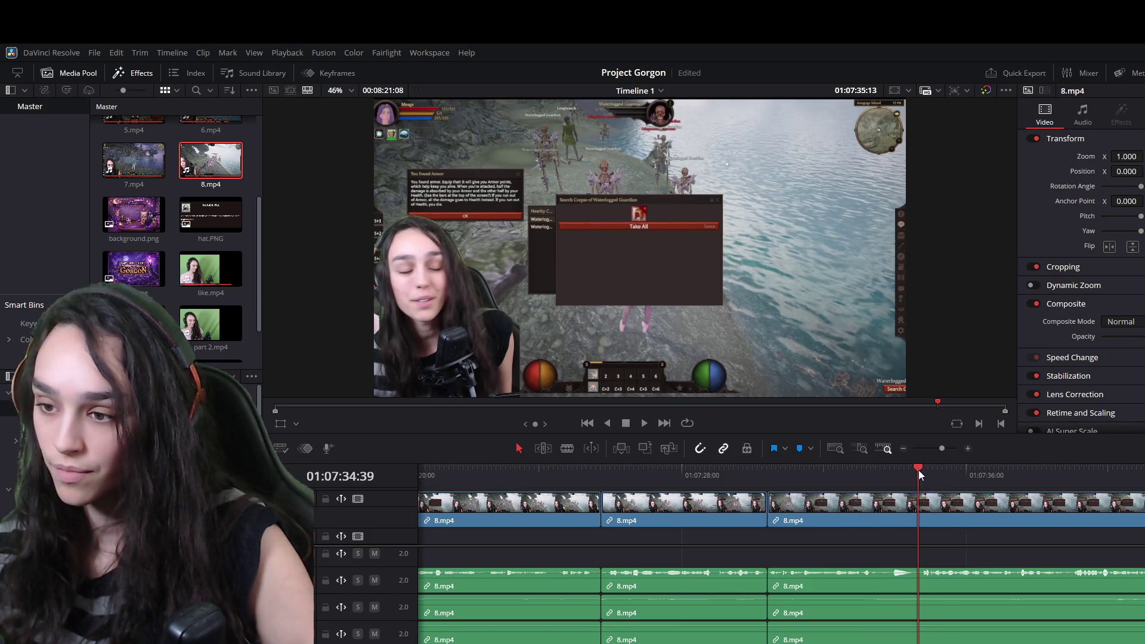
left_click(916, 517)
key("ctrl+b")
left_click_drag(910, 521, 880, 522)
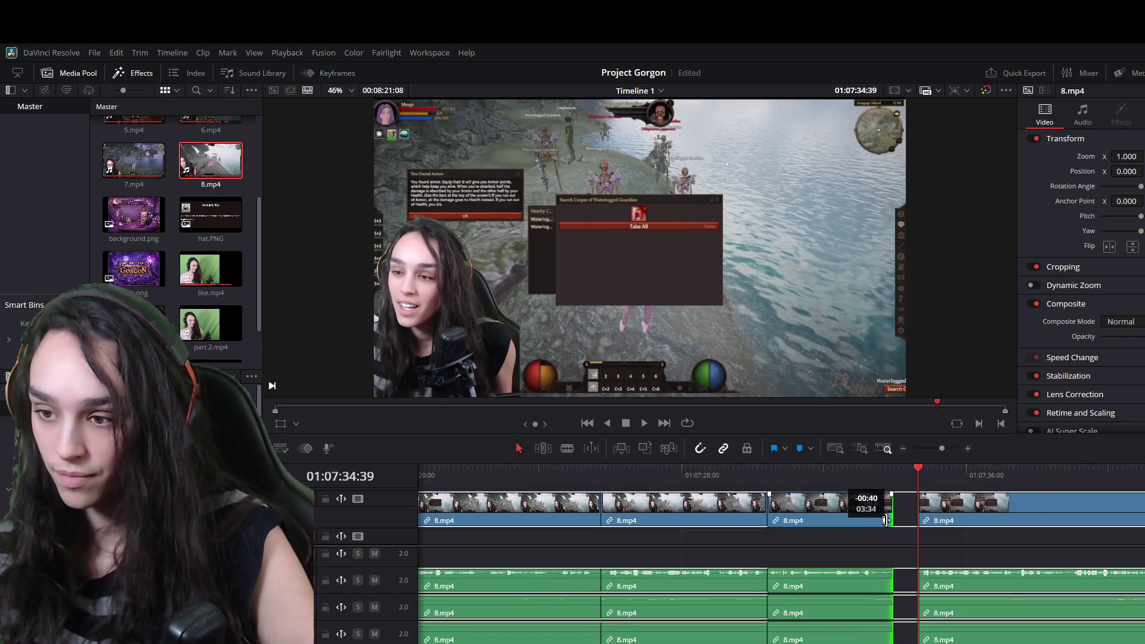
key("BackSpace")
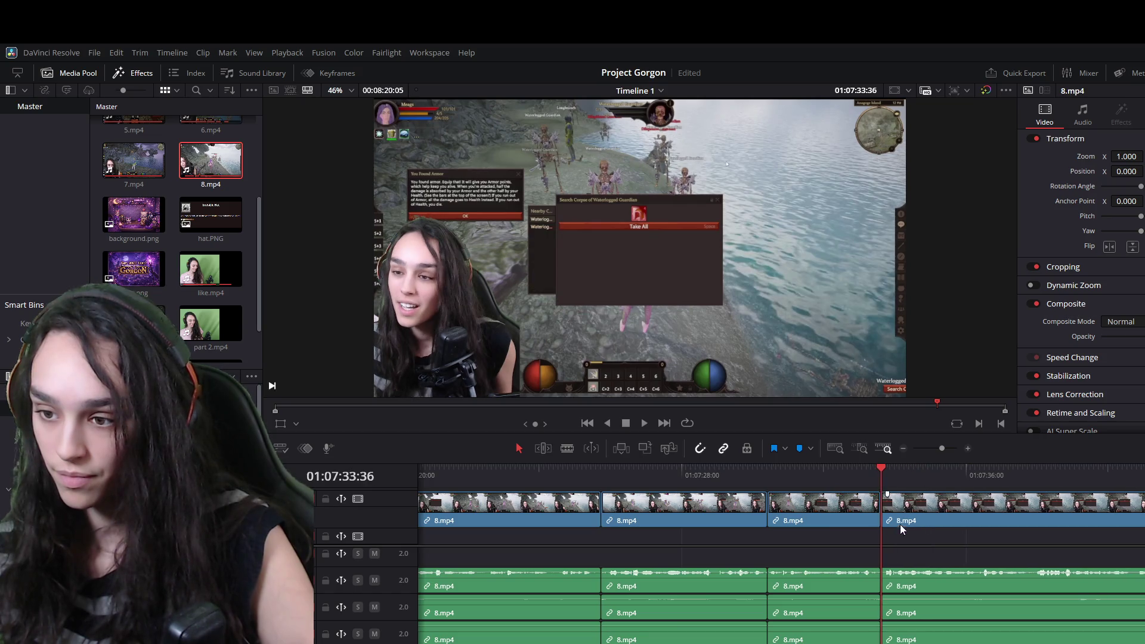
left_click(846, 470)
key("space")
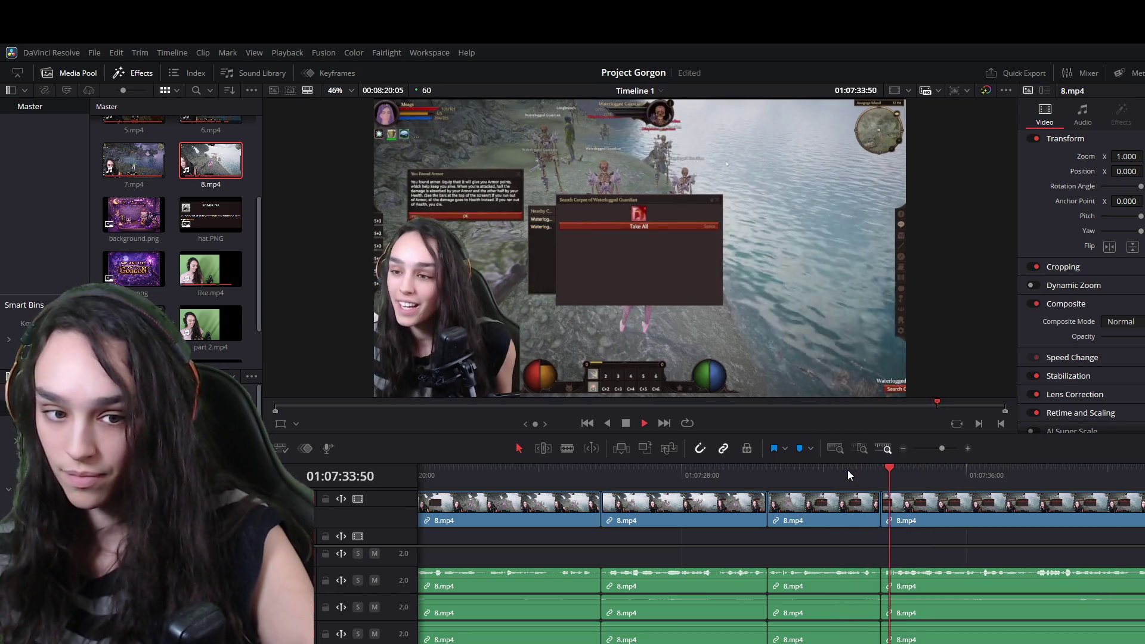
key("space")
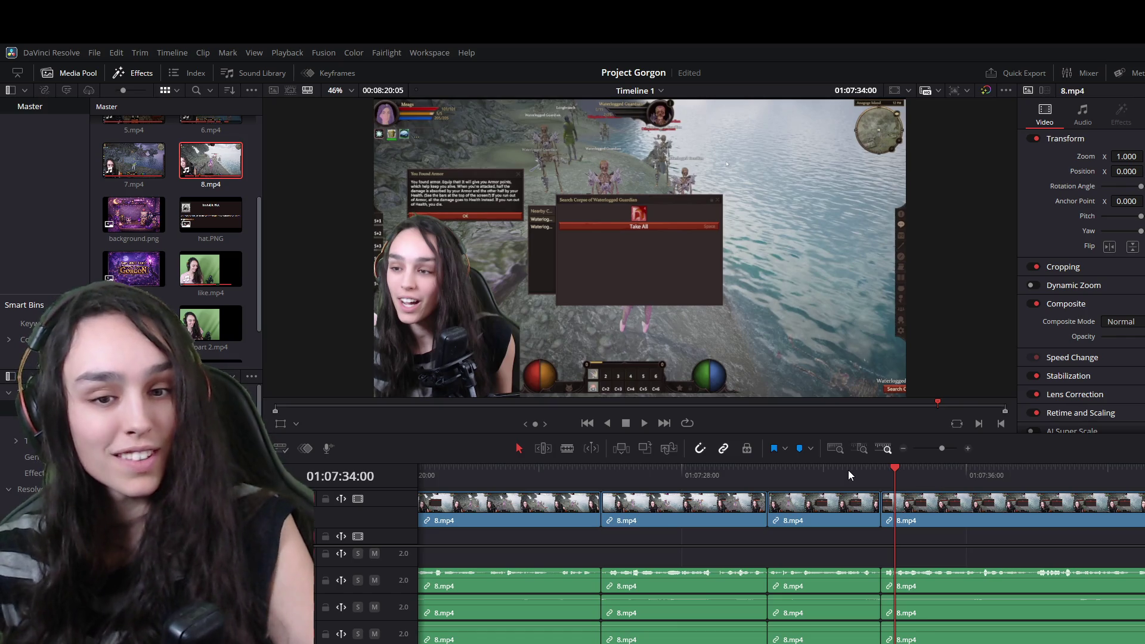
scroll(954, 597, "up", 2)
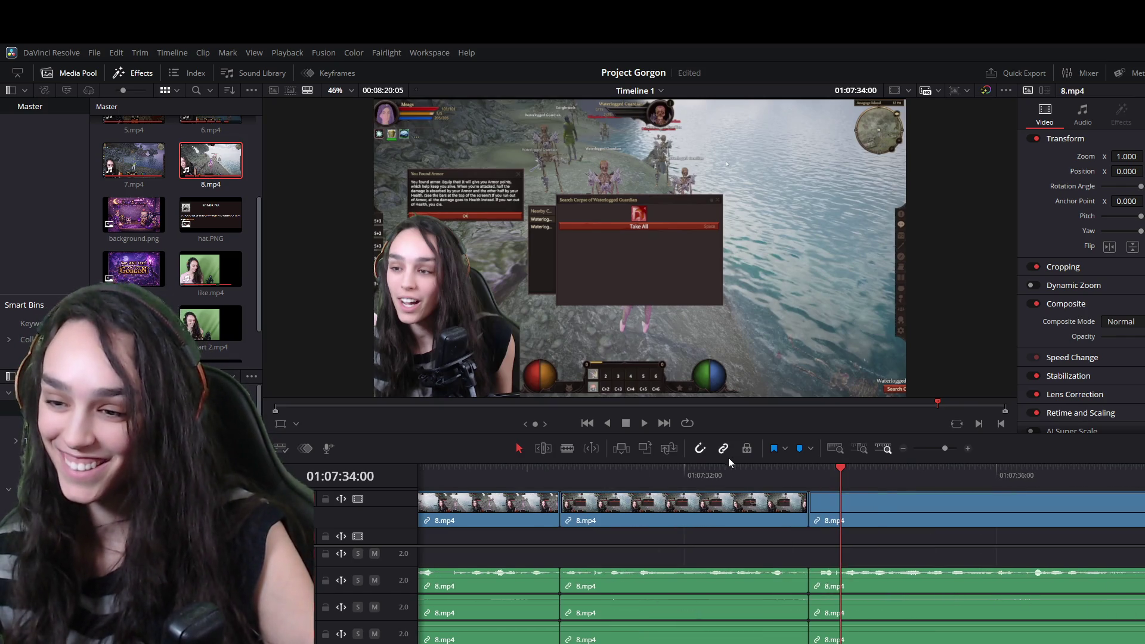
Step: Review the footage around 01:07:35 repeatedly to find the next cut point
left_click(755, 470)
key("space")
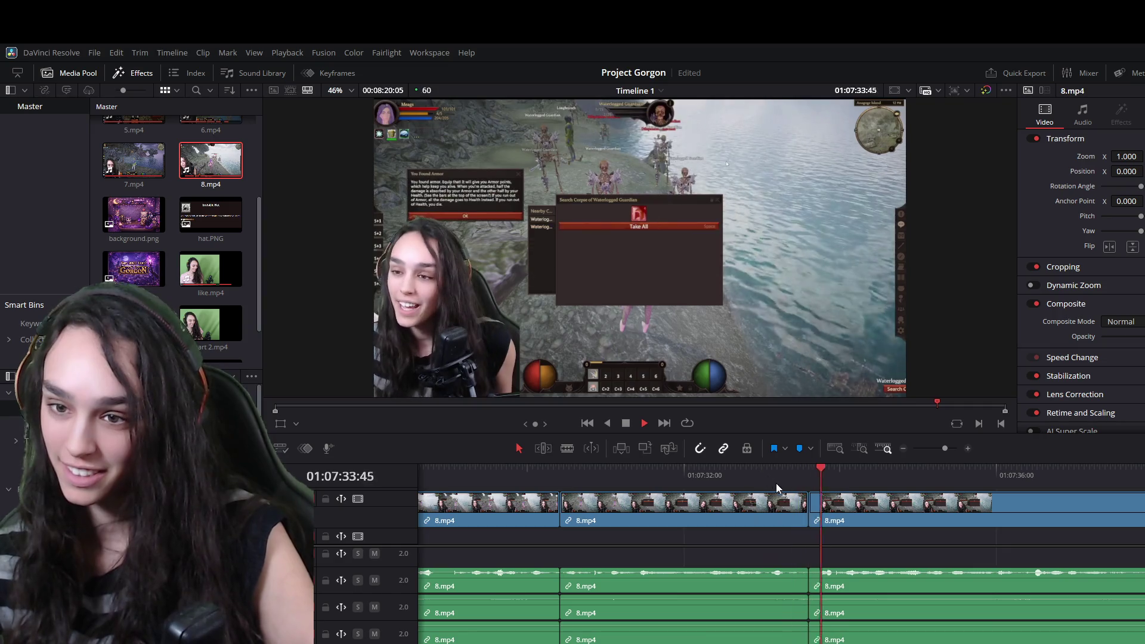
left_click(792, 509)
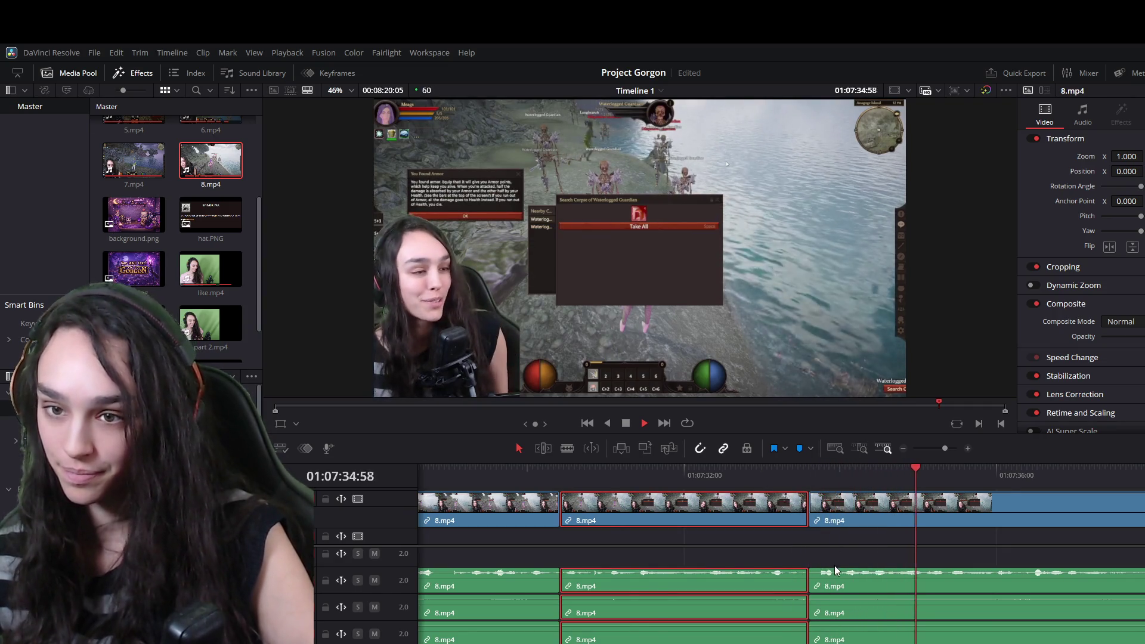
scroll(835, 565, "down", 4)
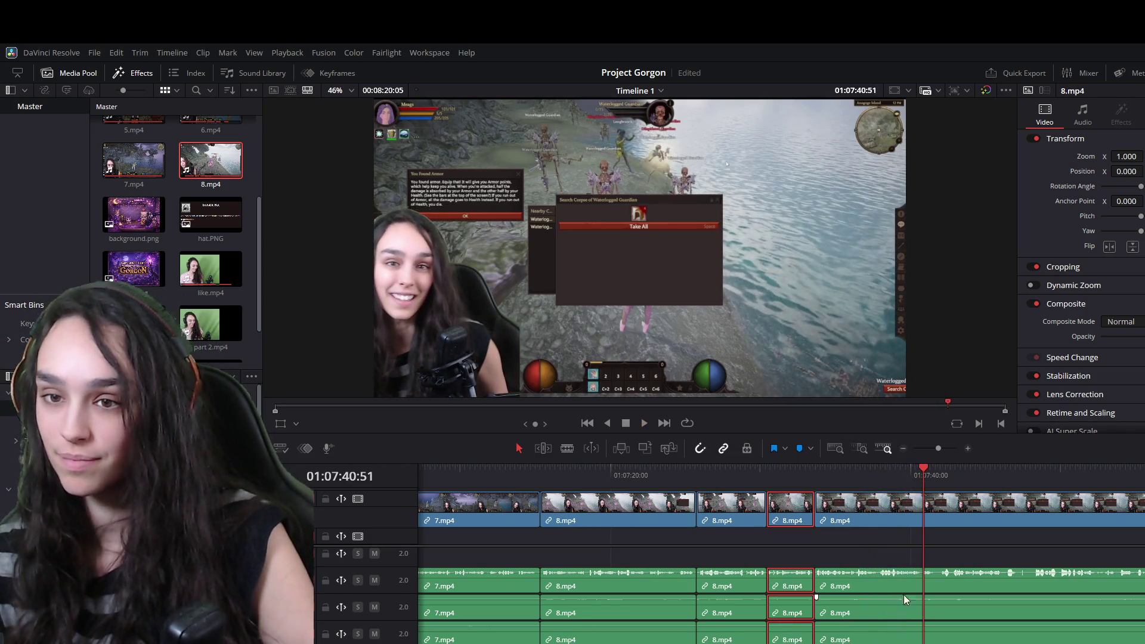
scroll(842, 581, "up", 2)
left_click(718, 469)
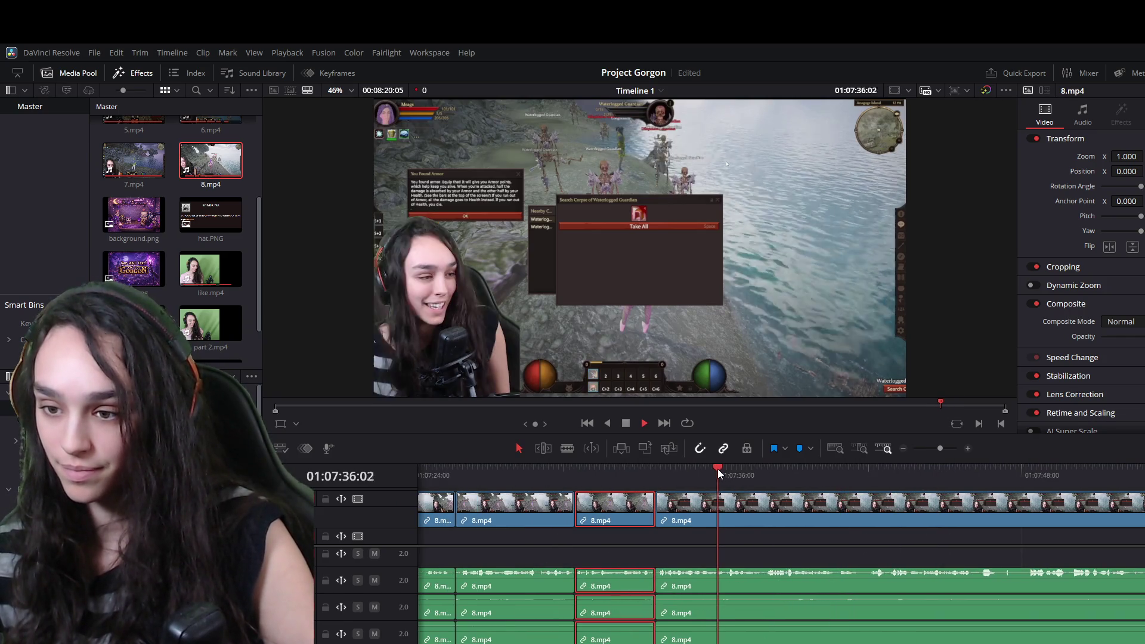
key("space")
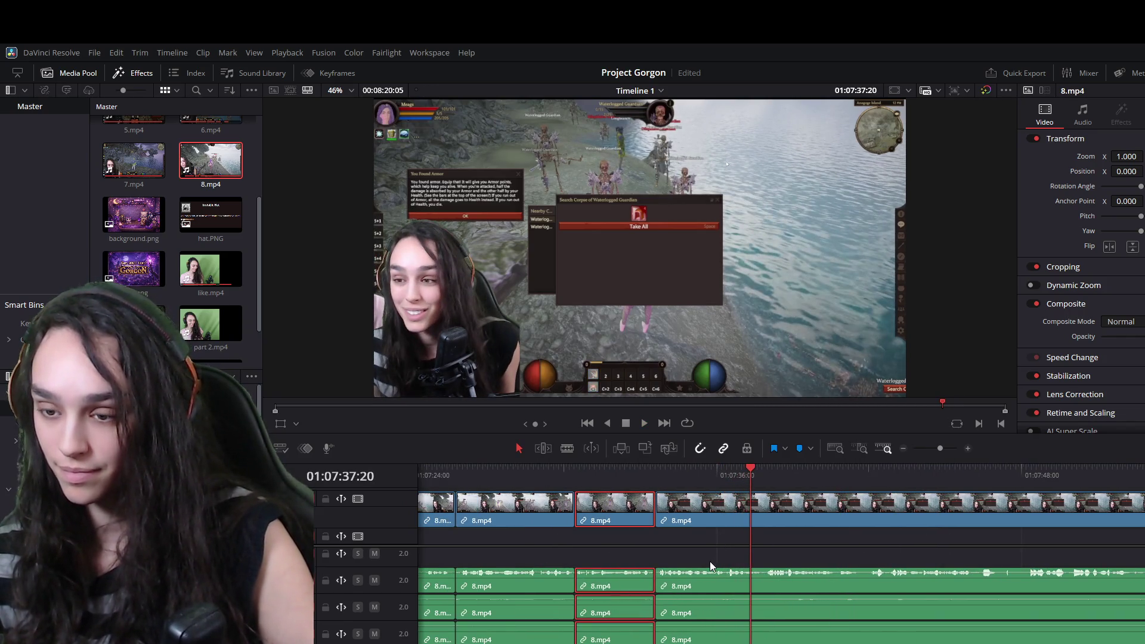
scroll(709, 561, "up", 2)
left_click(720, 465)
key("space")
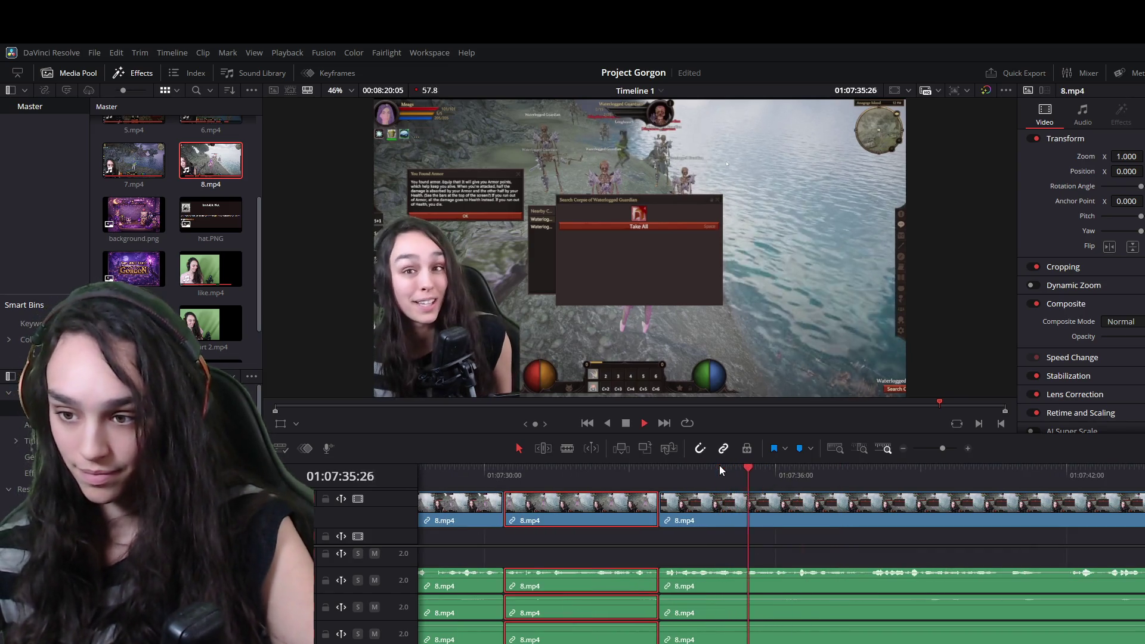
left_click_drag(720, 466, 678, 466)
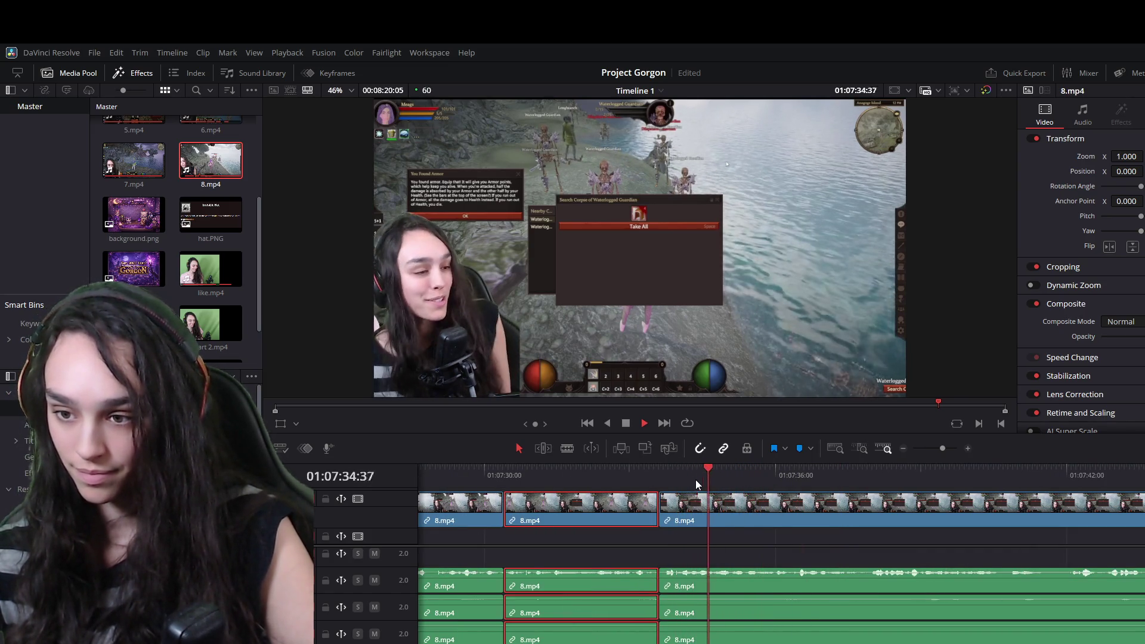
key("space")
left_click(734, 471)
left_click(737, 510)
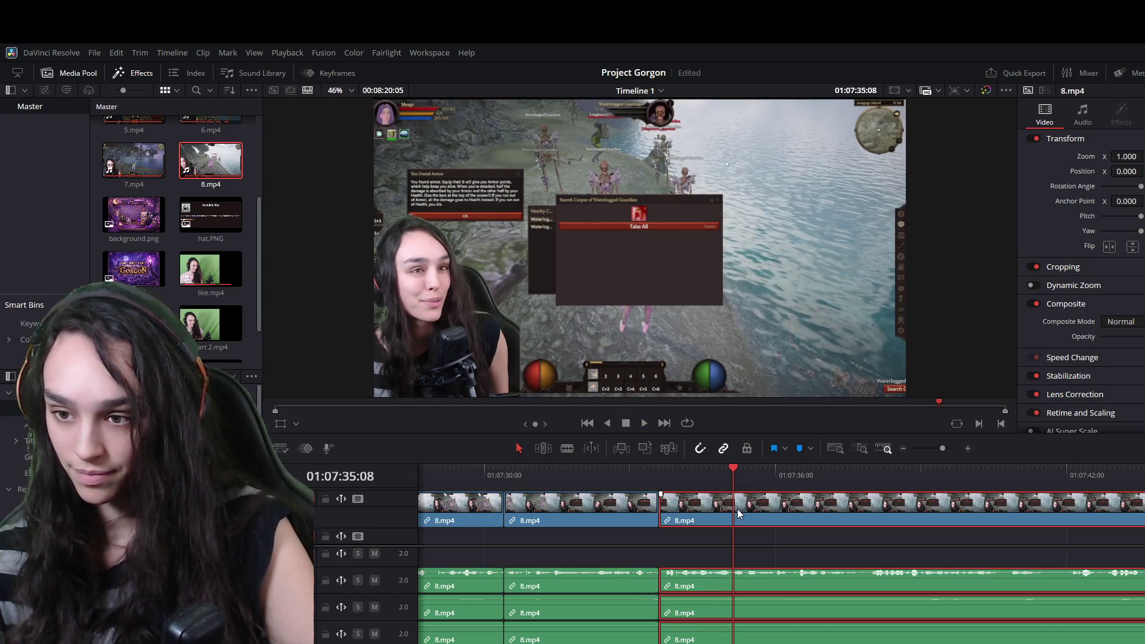
key("space")
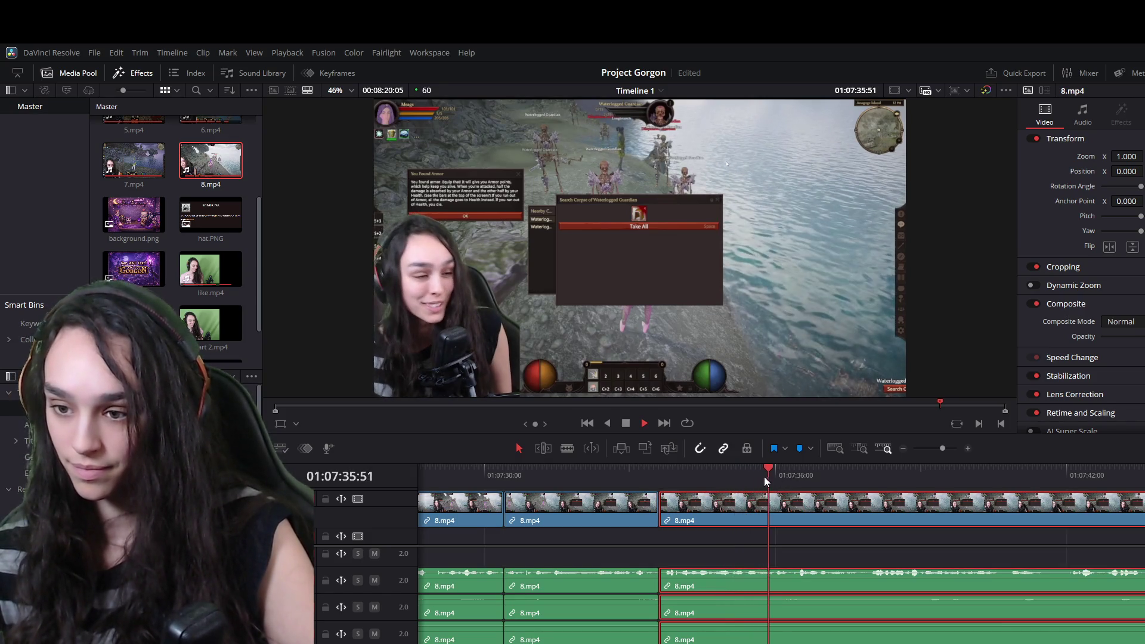
left_click(722, 468)
key("space")
left_click(728, 468)
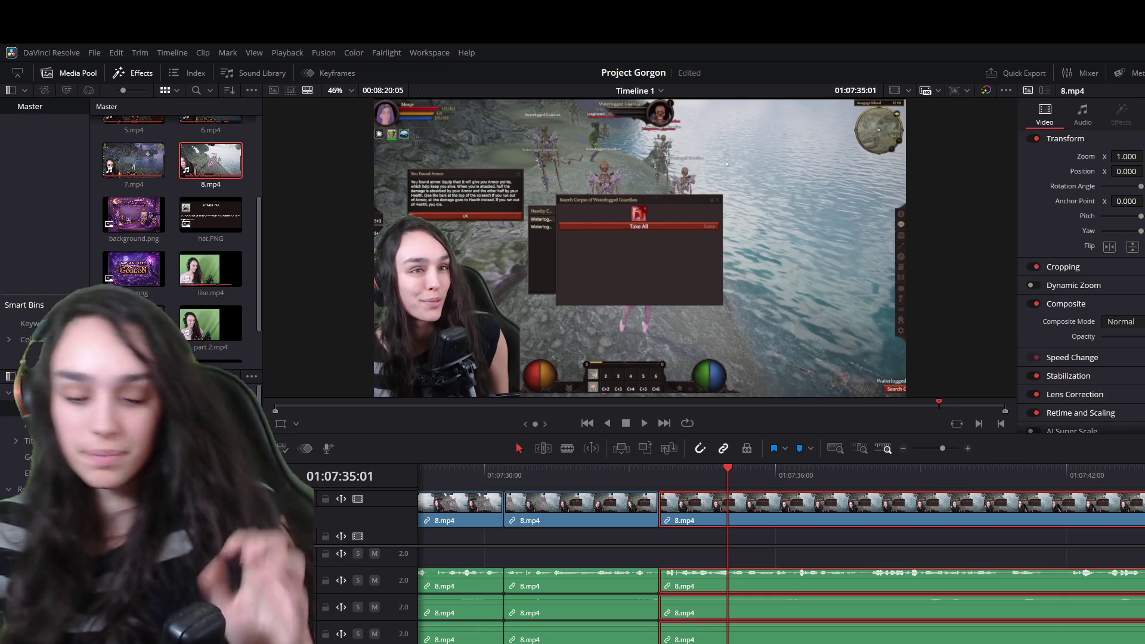
left_click(710, 468)
key("space")
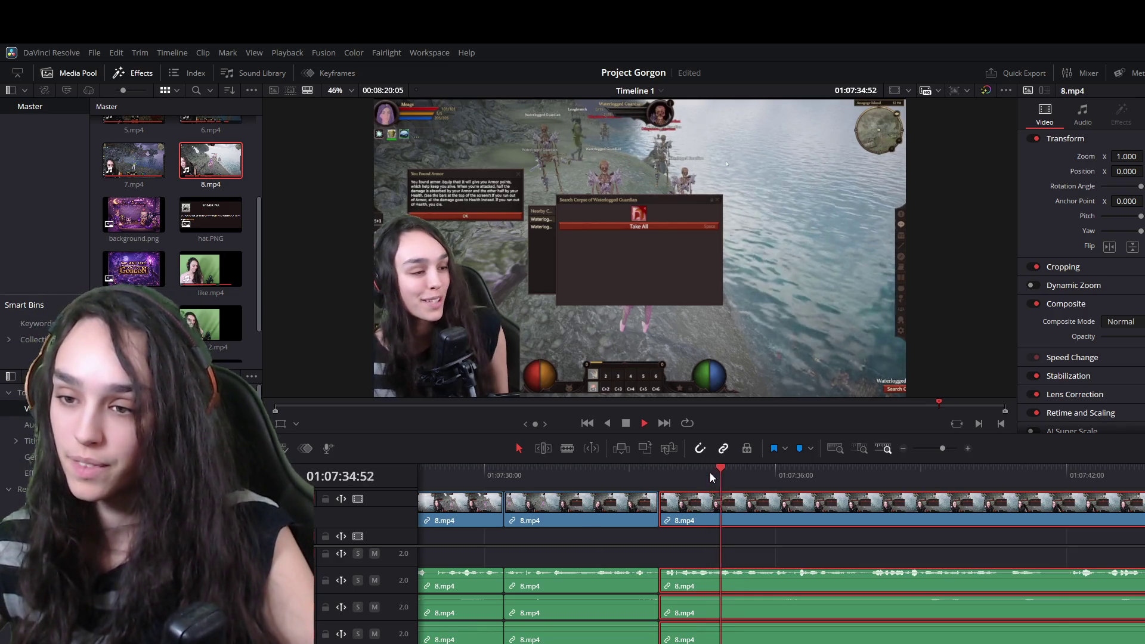
Step: Split out and delete an unwanted stretch after 01:07:35, close the gap and review the join
key("ctrl+b")
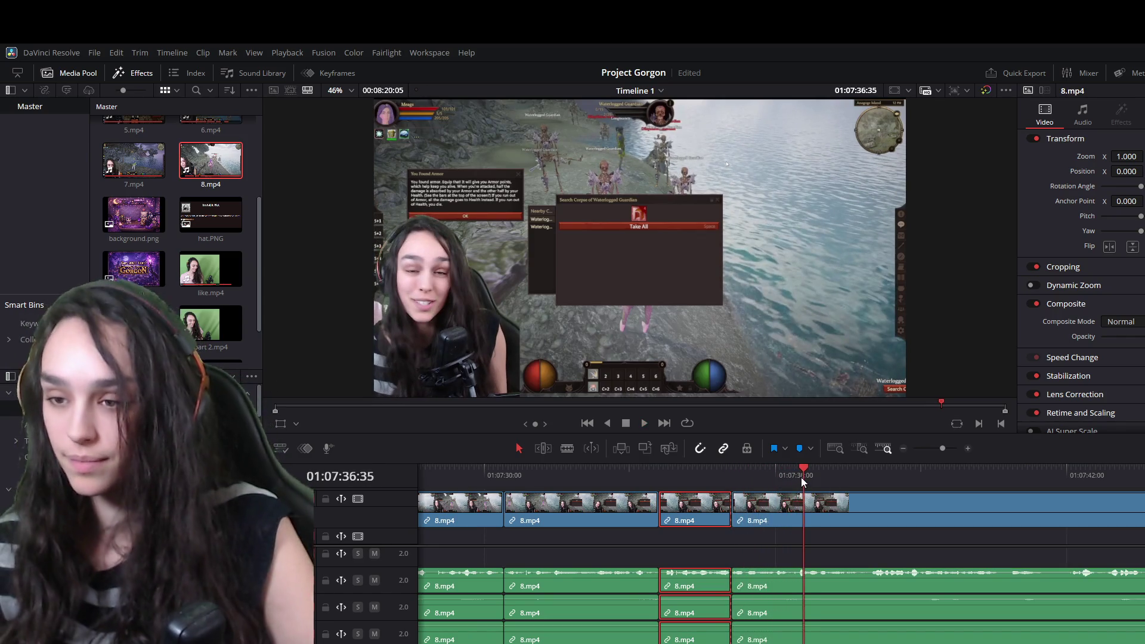
left_click(798, 474)
key("ctrl+b")
left_click(775, 516)
key("BackSpace")
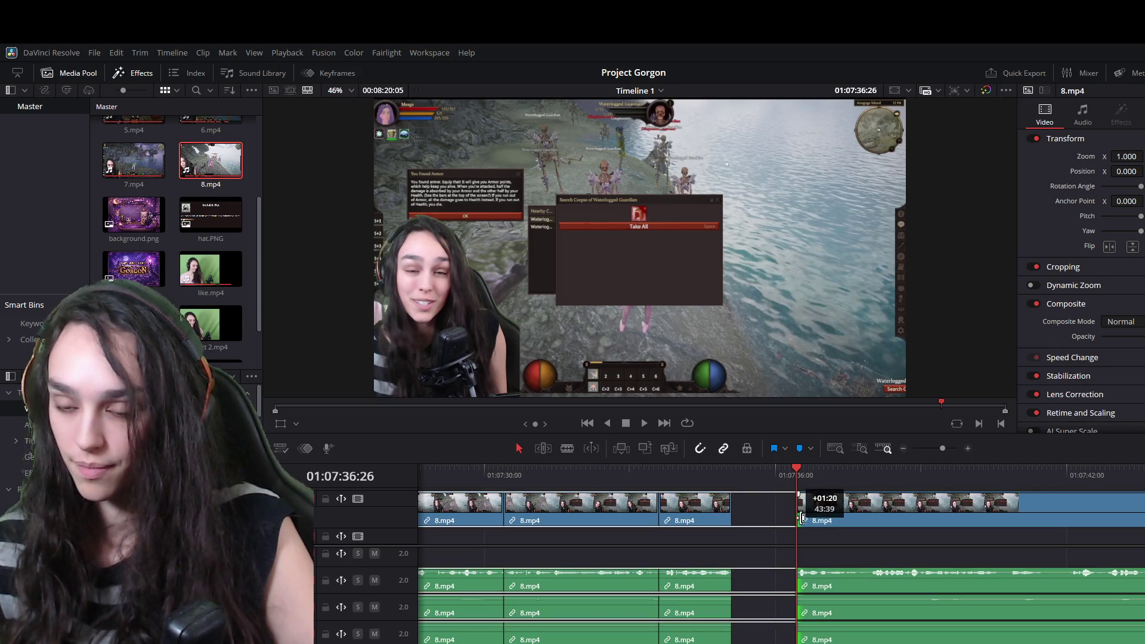
left_click(775, 513)
key("BackSpace")
key("space")
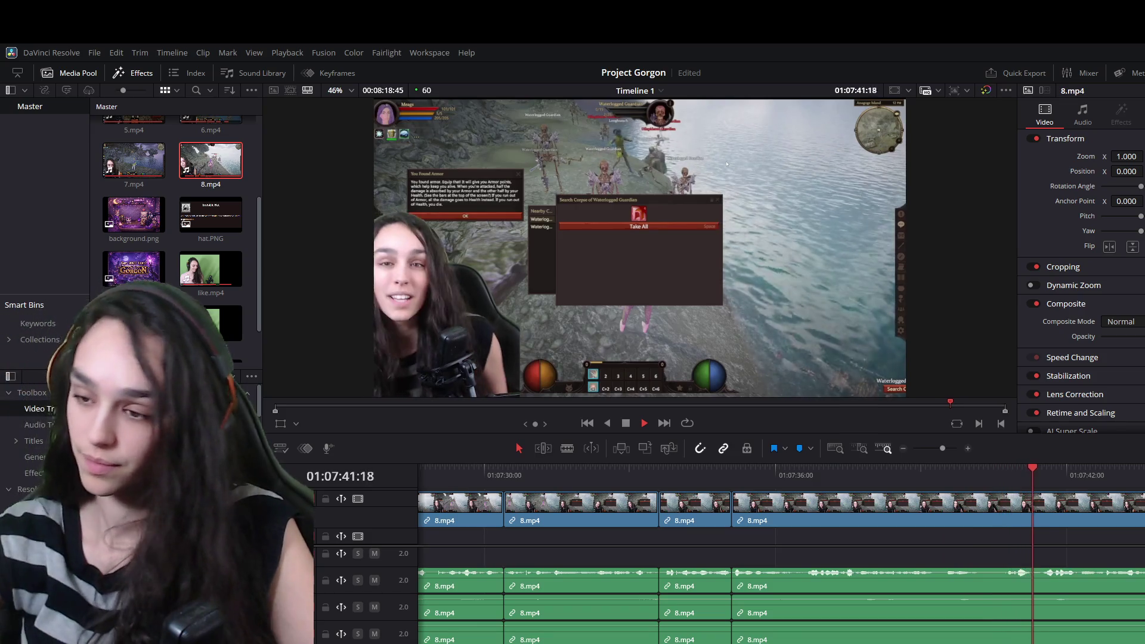
key("space")
Step: Remove the stretch between 01:07:39:20 and 01:07:41:25 and ripple the later clips left
left_click_drag(1017, 472, 938, 466)
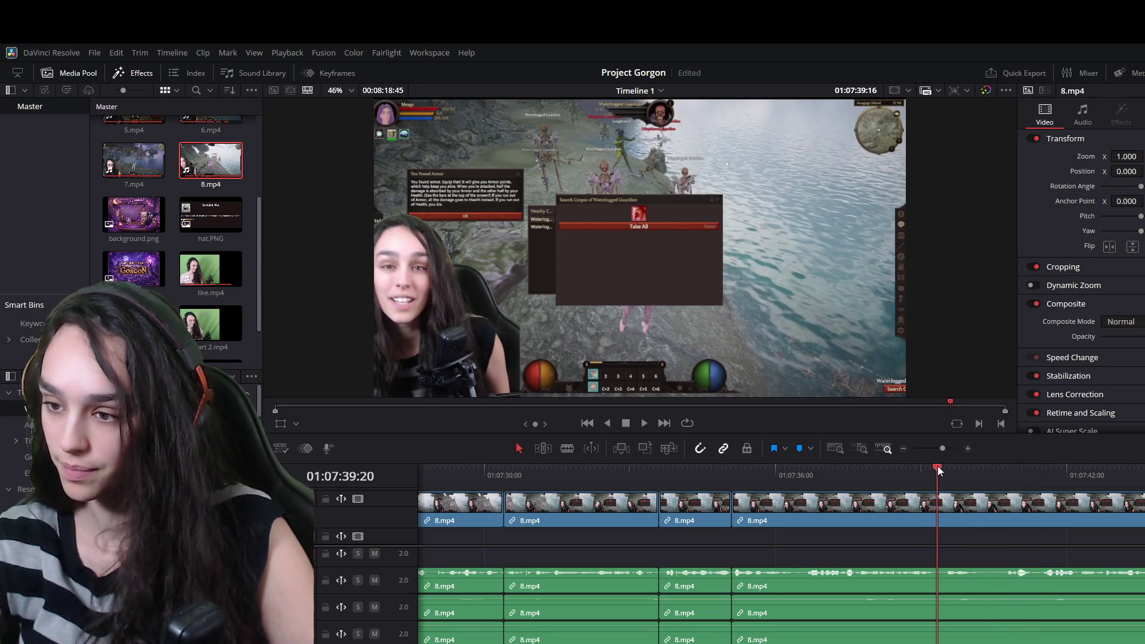
left_click(946, 508)
key("ctrl+b")
key("space")
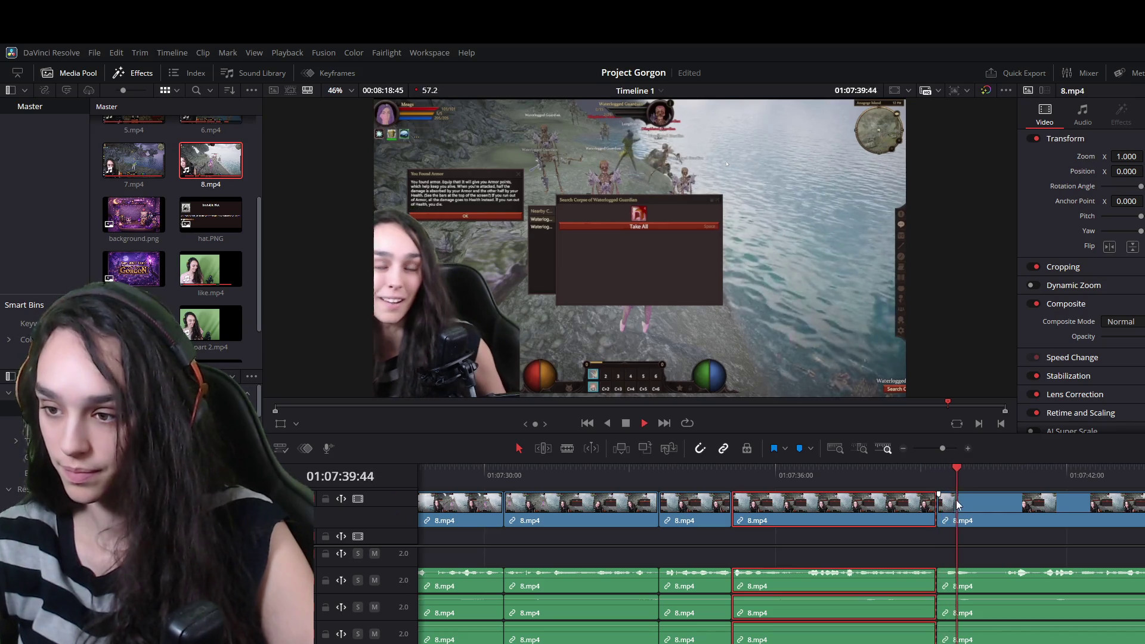
left_click(1042, 519)
key("space")
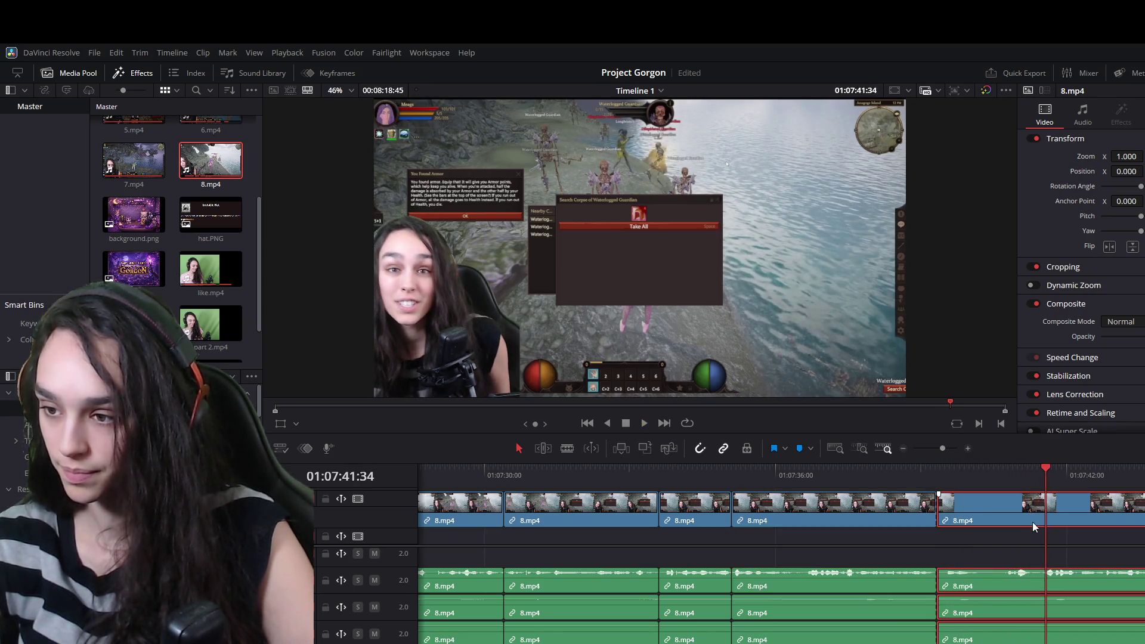
key("ctrl+b")
left_click(1011, 513)
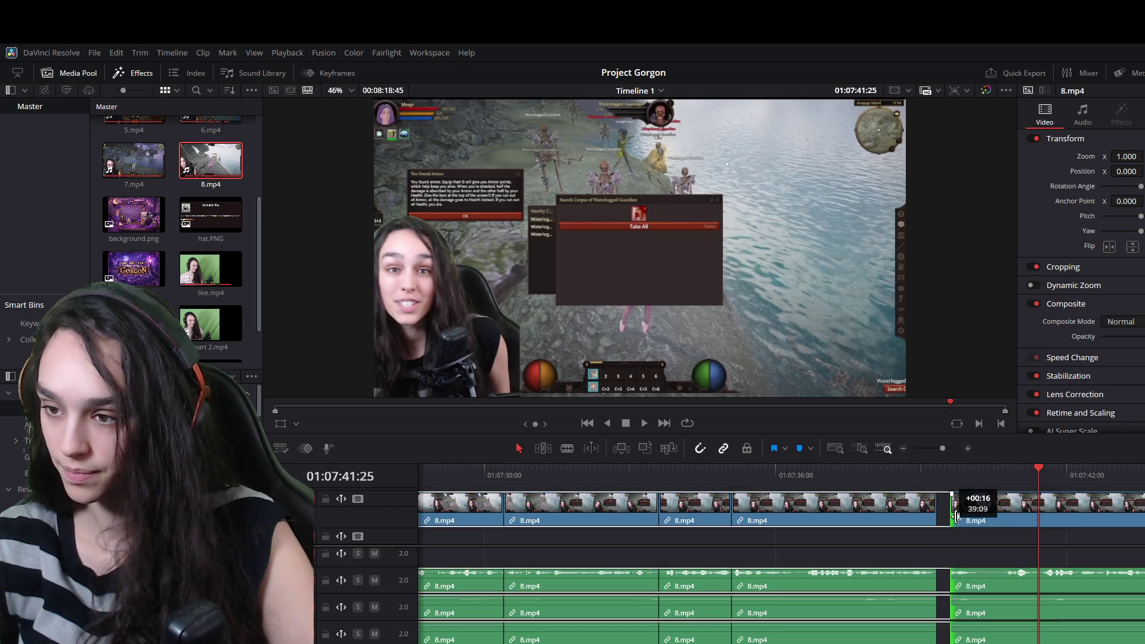
key("Delete")
left_click(1010, 517)
key("Delete")
key("Up")
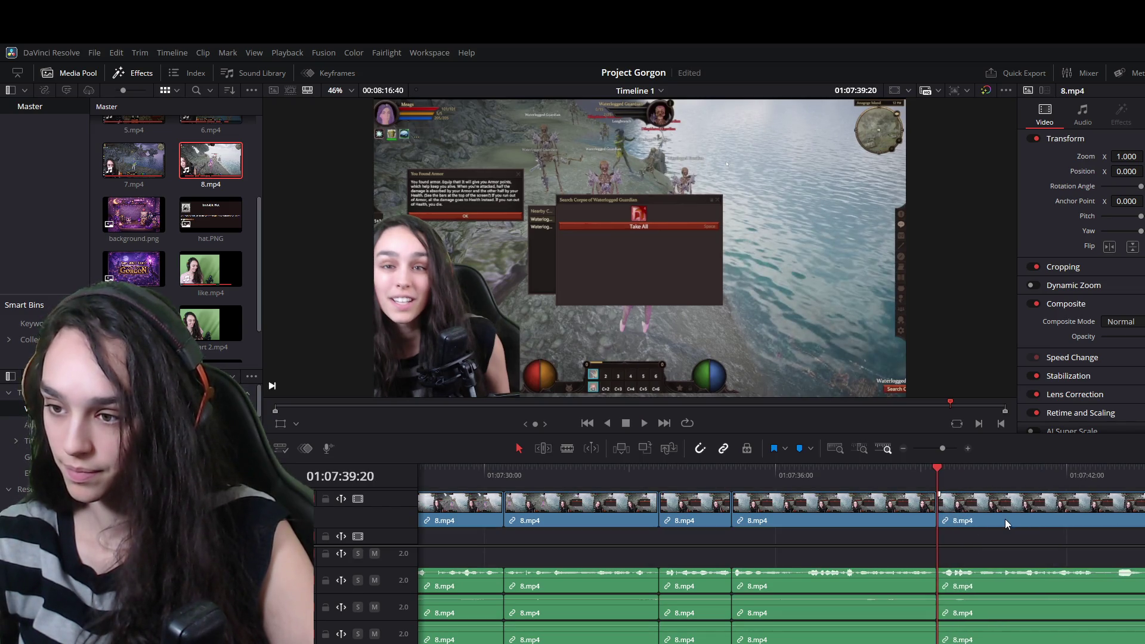
key("space")
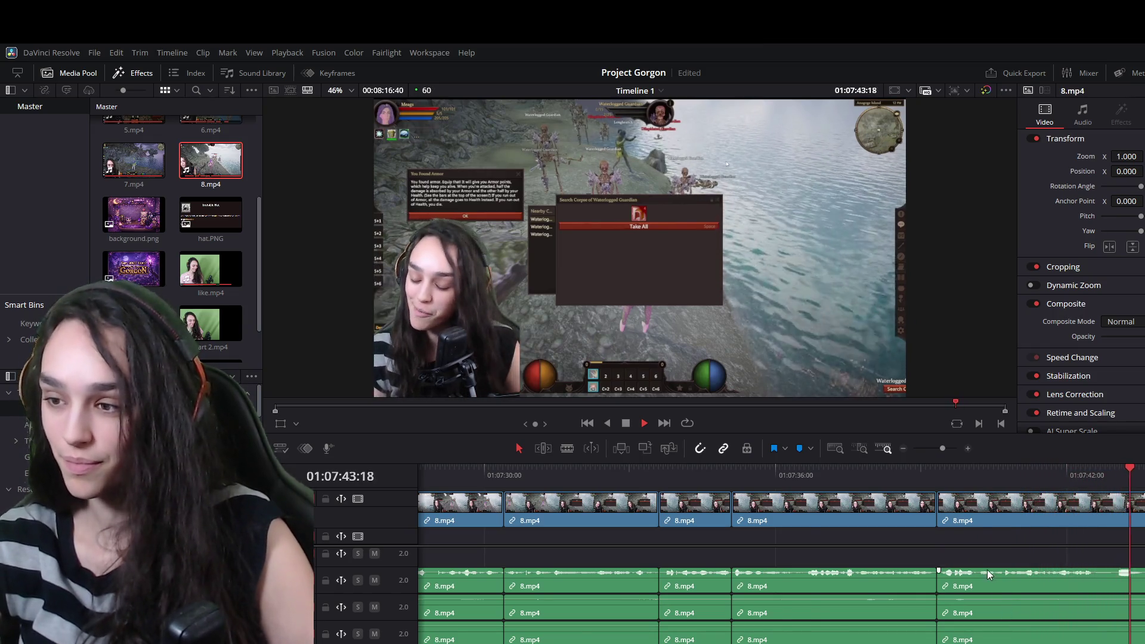
scroll(987, 571, "down", 3)
Step: Split near 01:07:42, trim the 8.mp4 end back, close the gap and play back the cut
key("space")
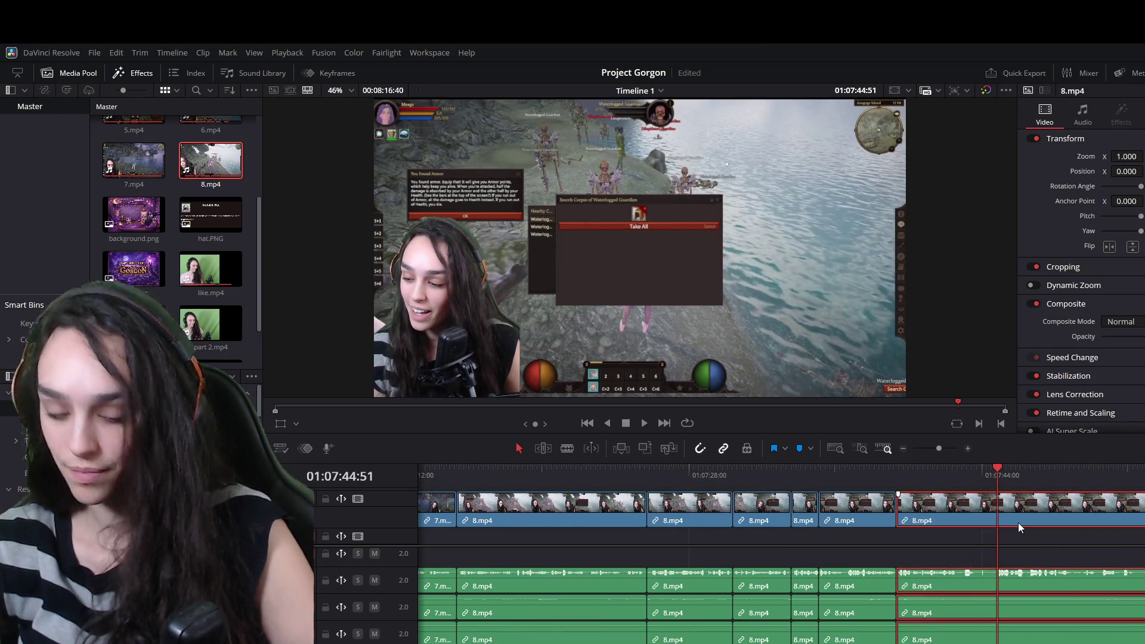
key("ctrl+b")
left_click_drag(983, 521, 957, 520)
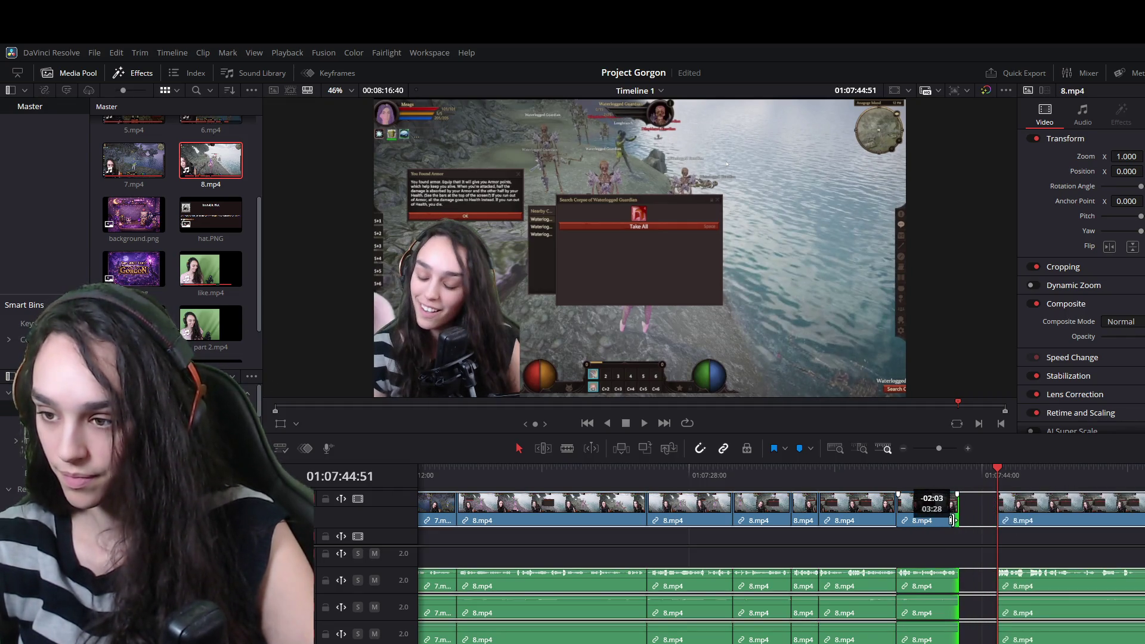
left_click(998, 528)
key("Delete")
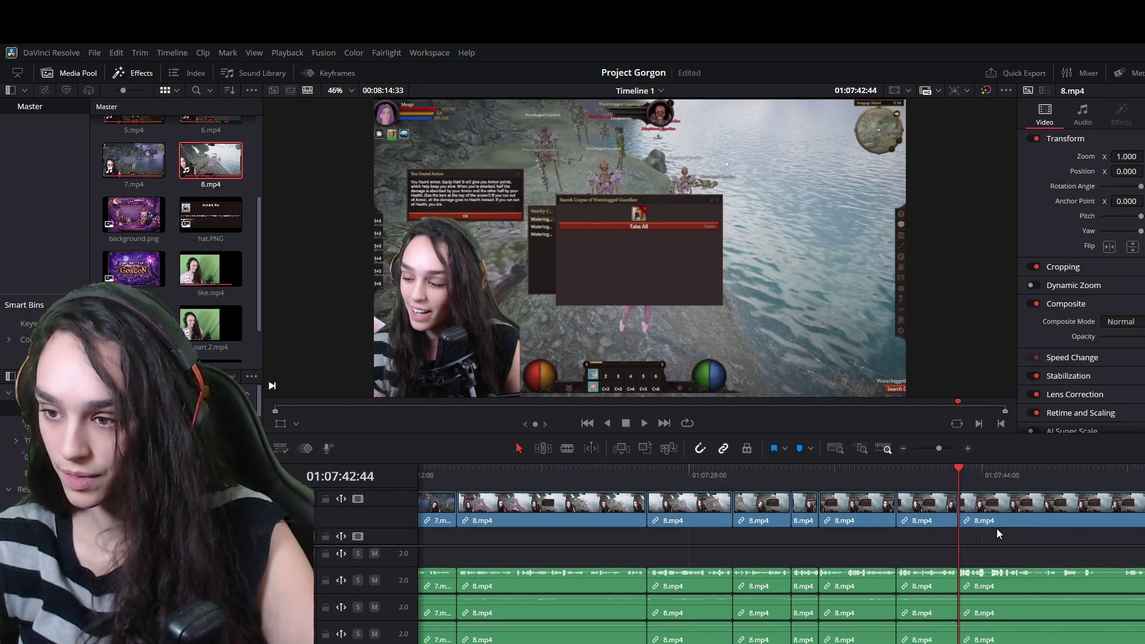
left_click_drag(953, 472, 950, 472)
key("space")
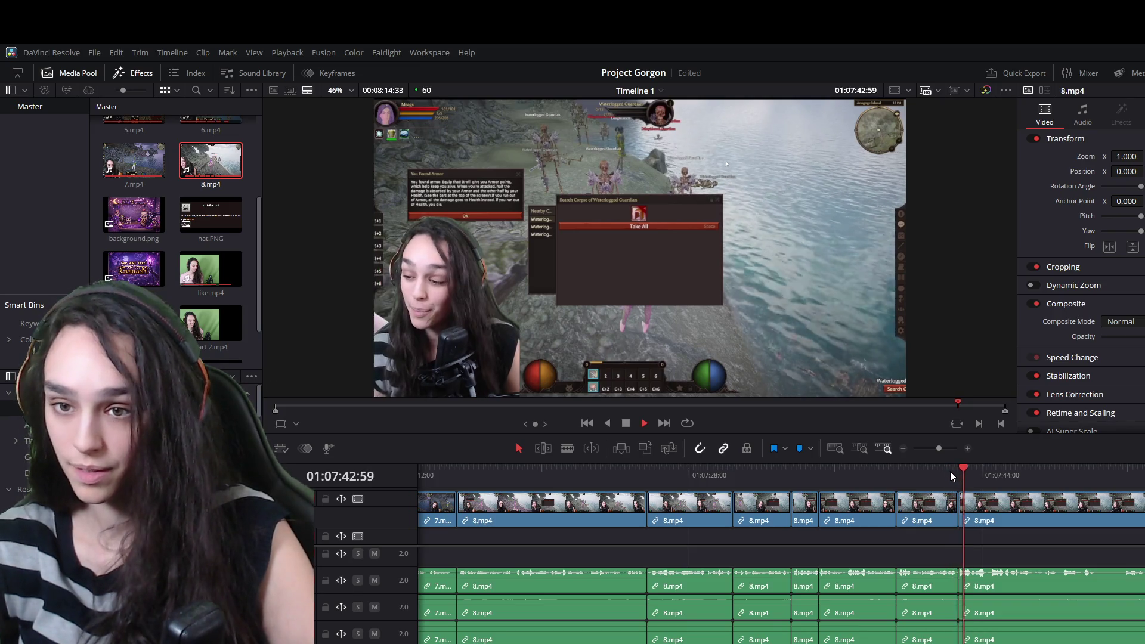
scroll(982, 638, "up", 1)
scroll(966, 618, "up", 2)
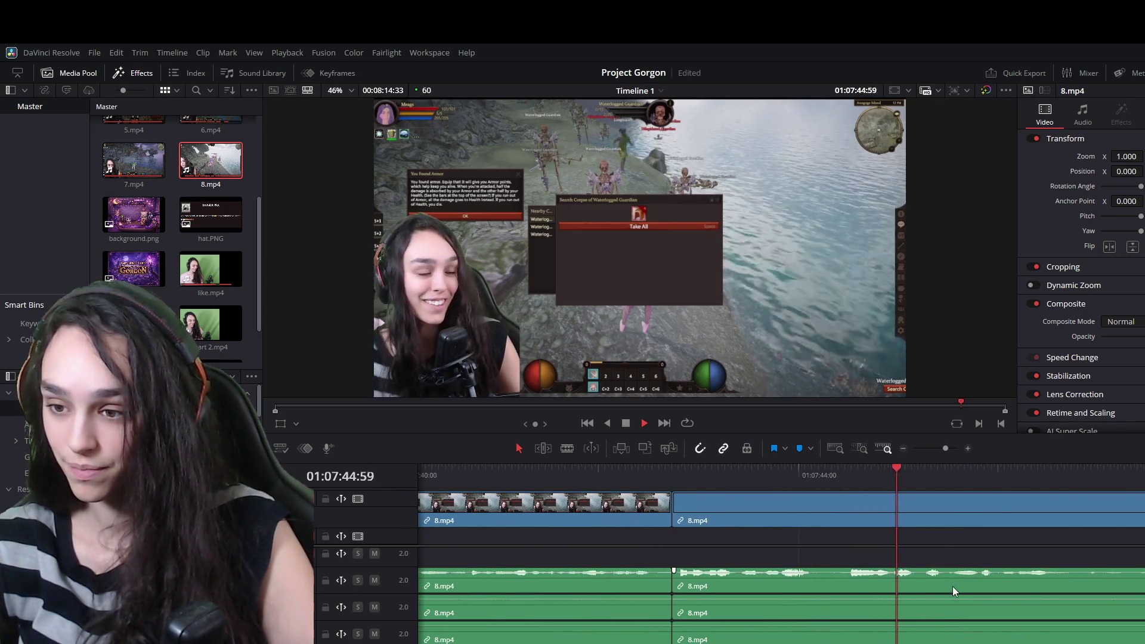
scroll(904, 584, "up", 1)
scroll(905, 585, "down", 1)
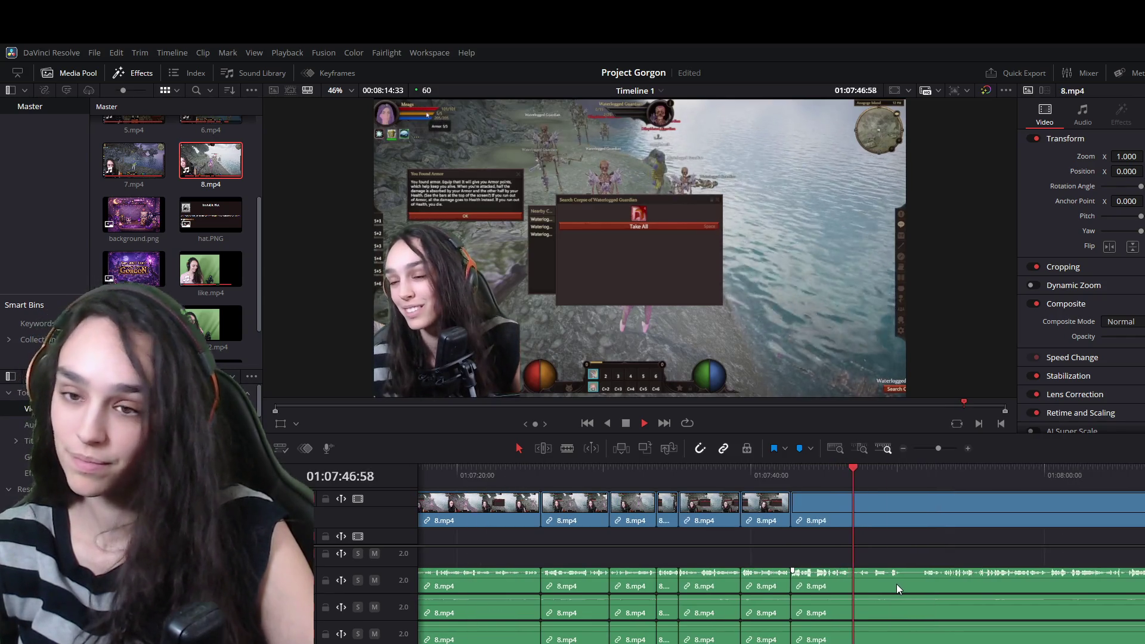
scroll(897, 584, "up", 1)
scroll(859, 590, "up", 1)
scroll(840, 593, "down", 2)
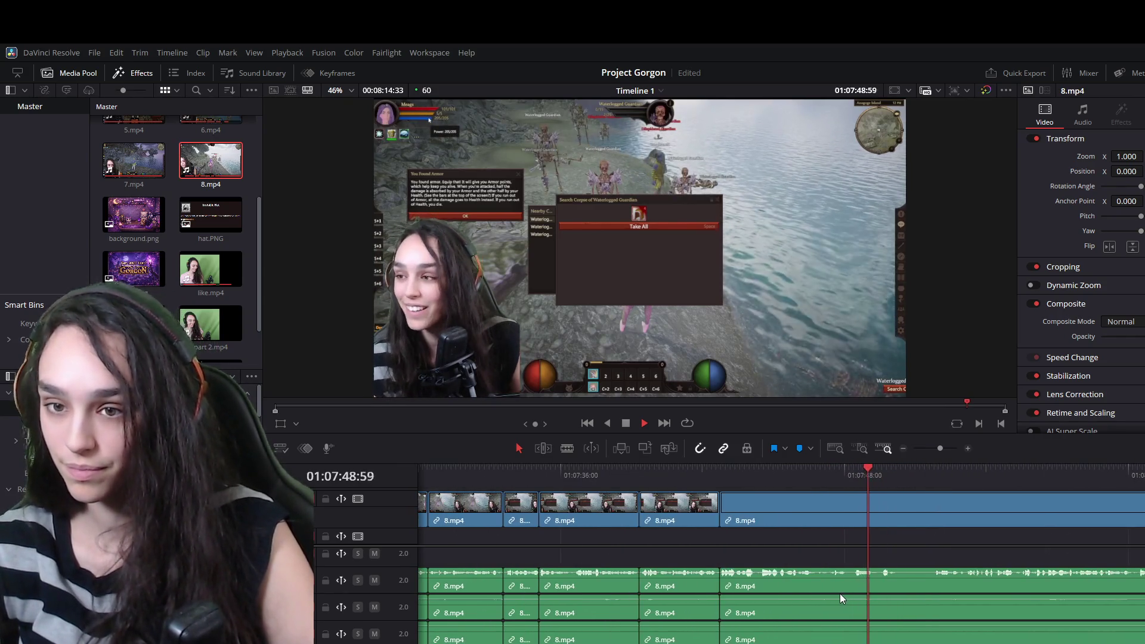
Step: Split 8.mp4 at 01:07:44 and position the playhead at about 01:07:51
left_click(735, 468)
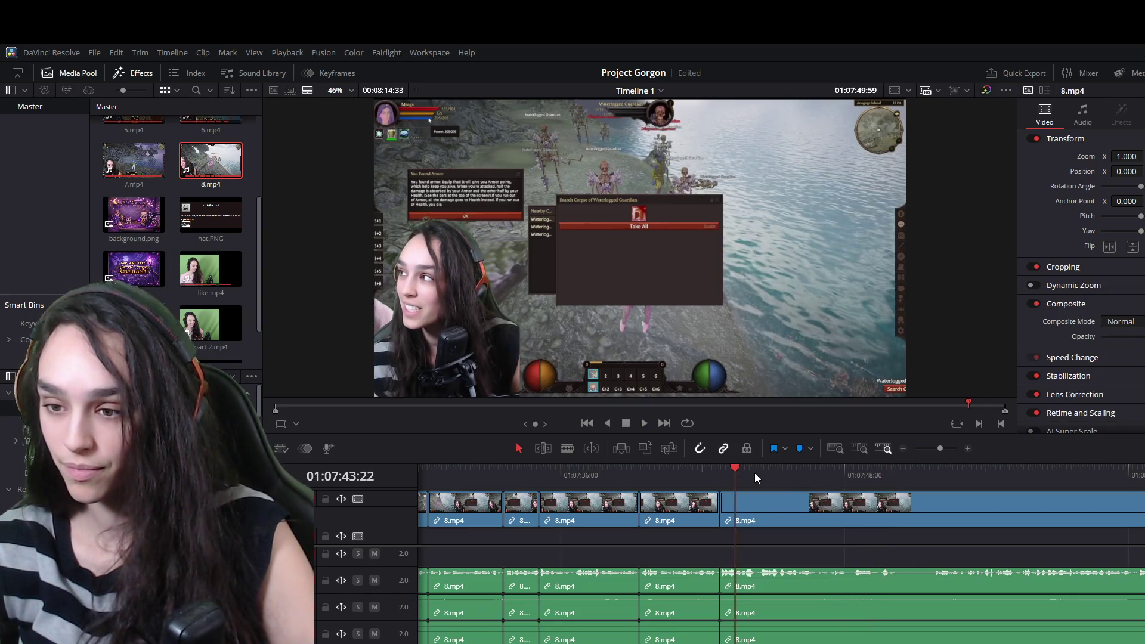
left_click(765, 498)
key("ctrl+backslash")
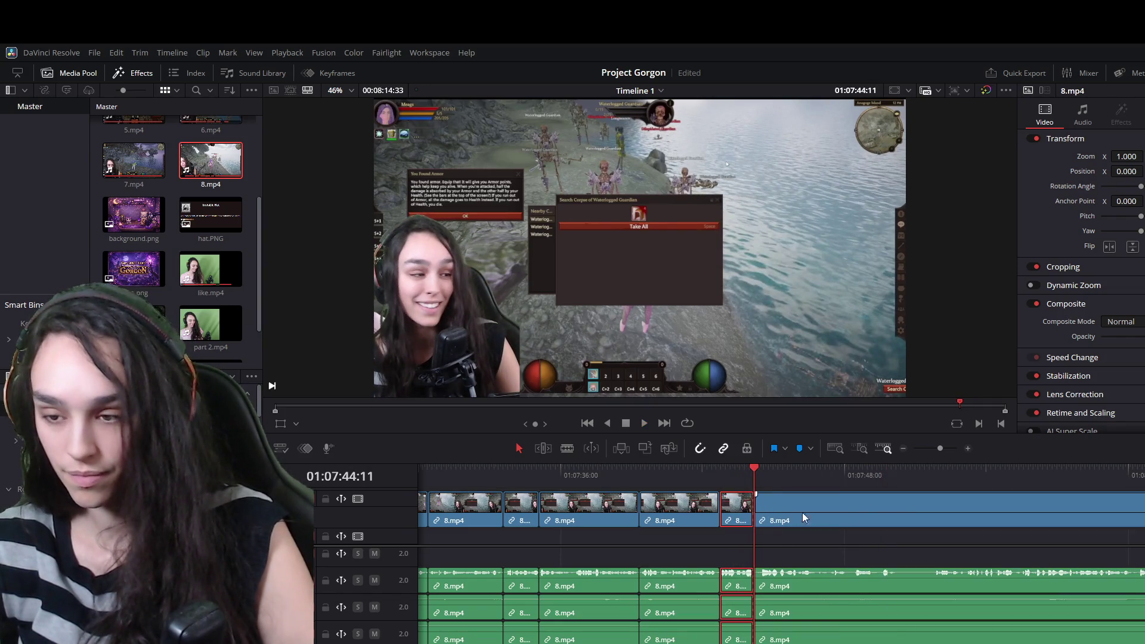
left_click_drag(905, 485, 940, 489)
key("space")
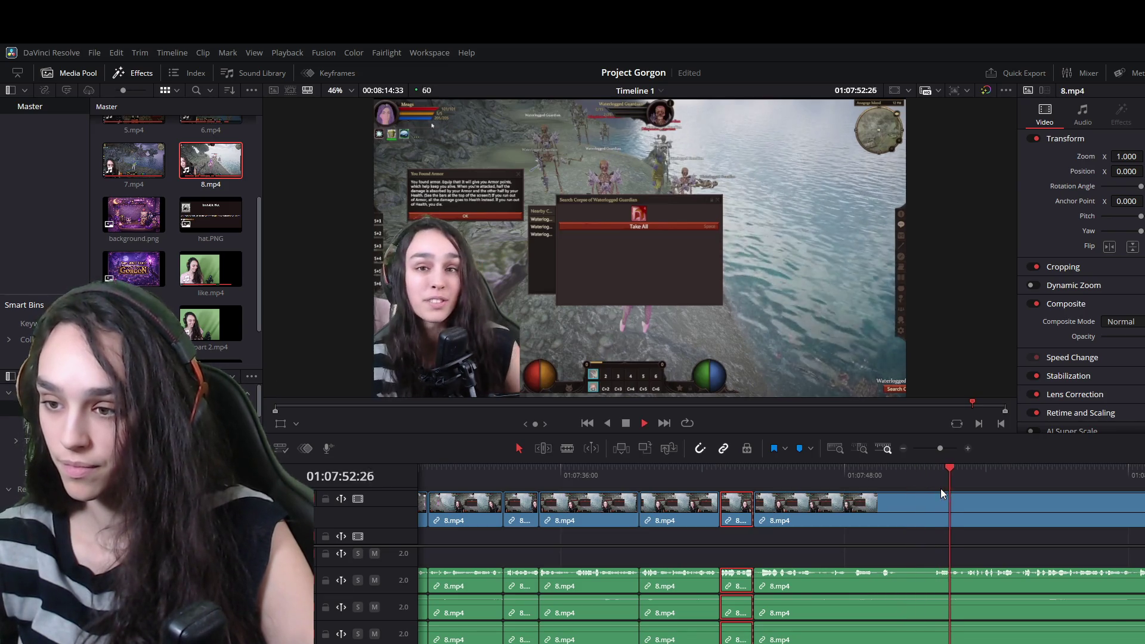
left_click(928, 490)
left_click(930, 472)
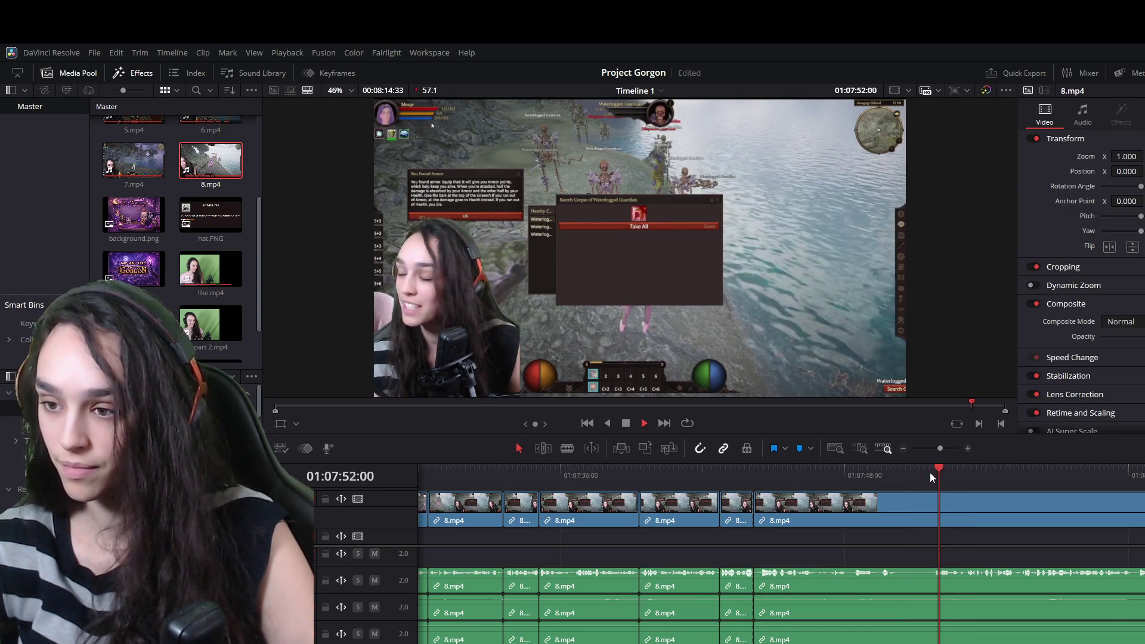
left_click(933, 474)
Step: Trim the following piece's start up to the playhead, close the gap and review playback
left_click(928, 494)
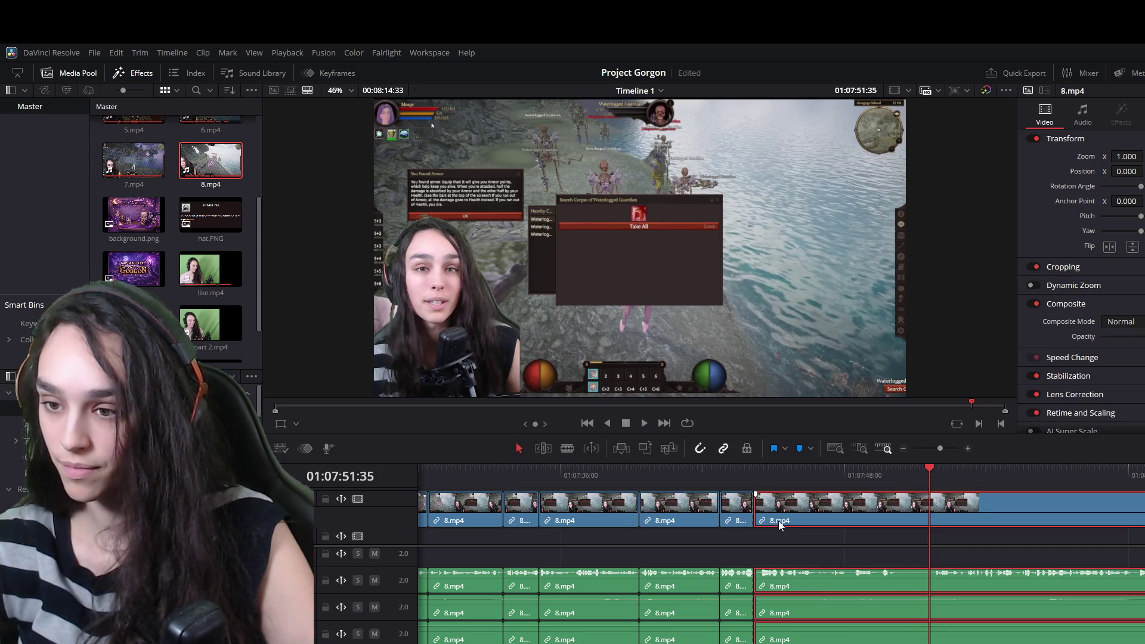
left_click_drag(762, 520, 931, 519)
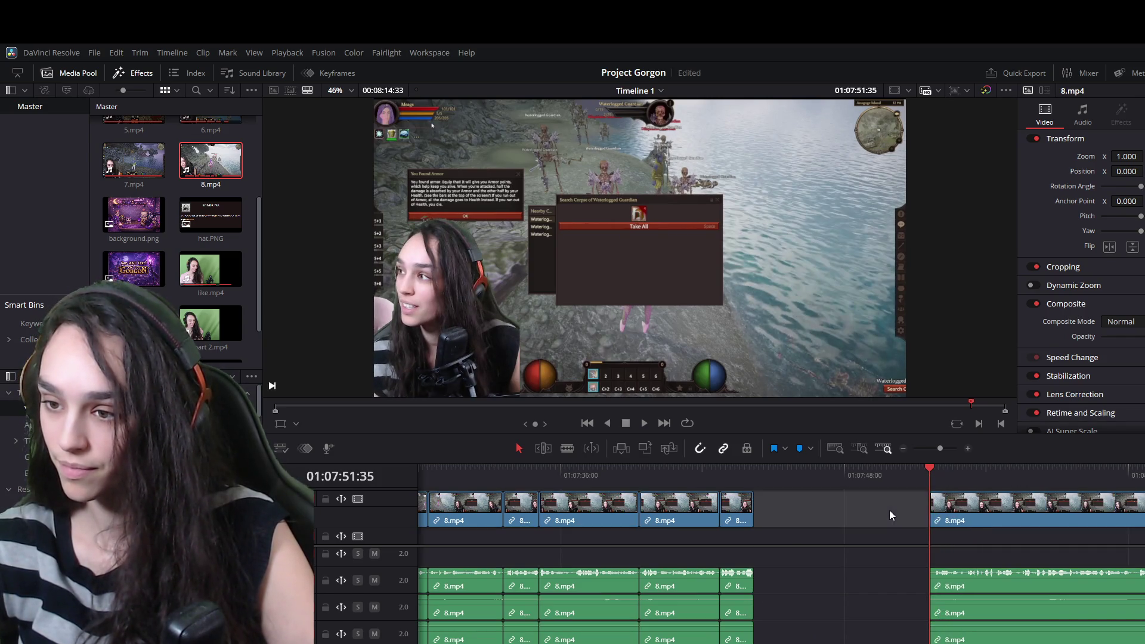
left_click(907, 521)
key("Delete")
key("space")
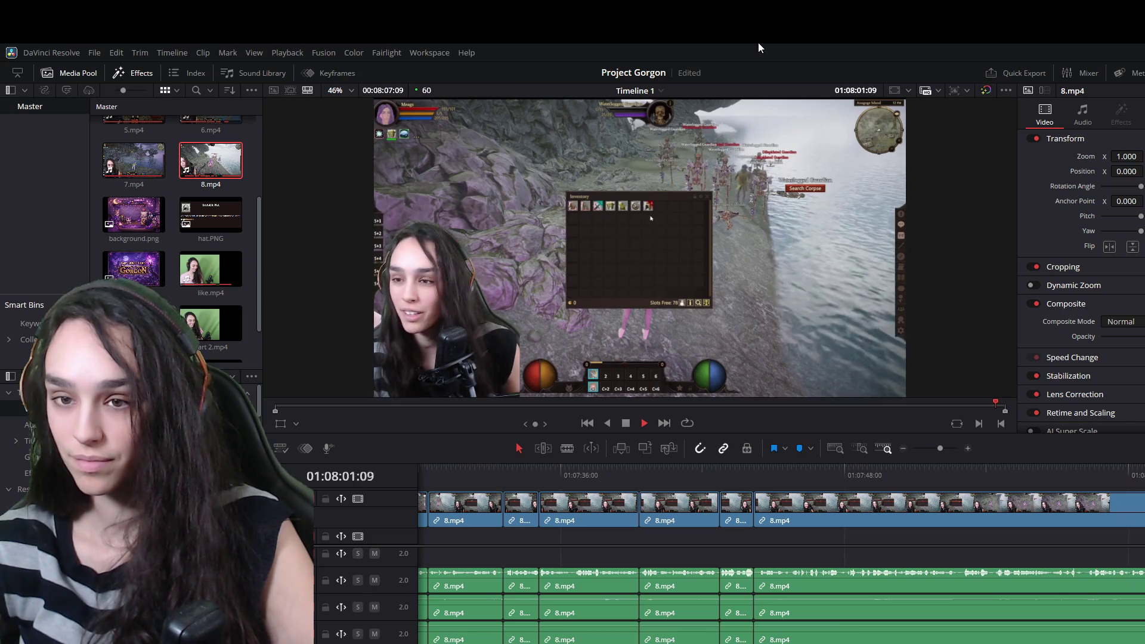
scroll(1084, 590, "down", 2)
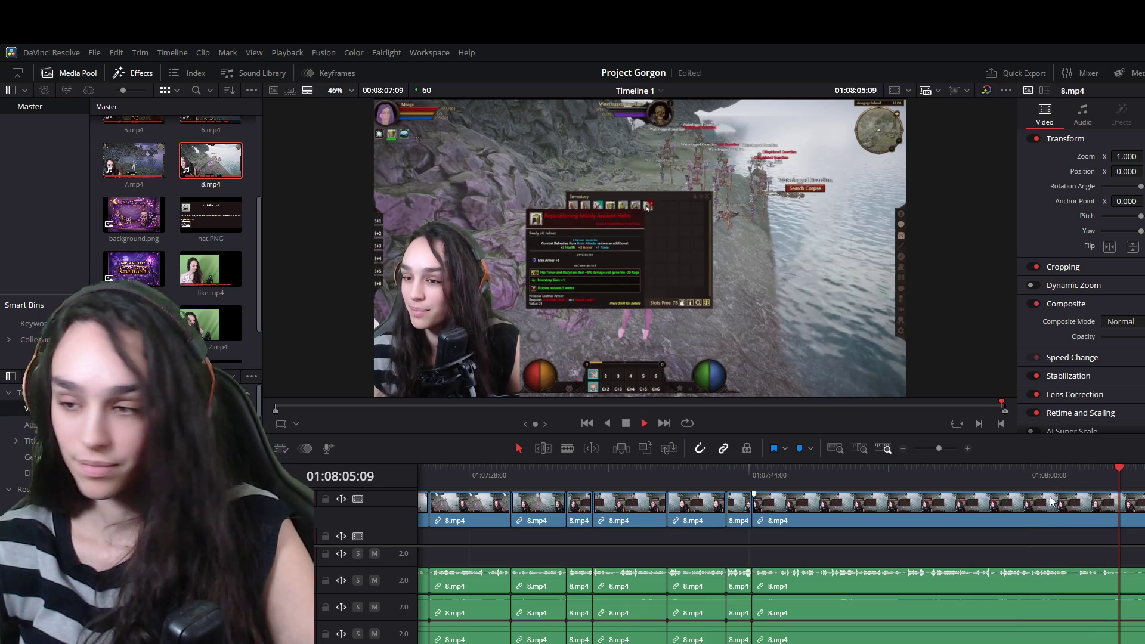
Step: Trim the last 8.mp4 clip's end to the playhead at about 01:07:58 and drop 9.mp4 onto the timeline end
key("space")
left_click(965, 465)
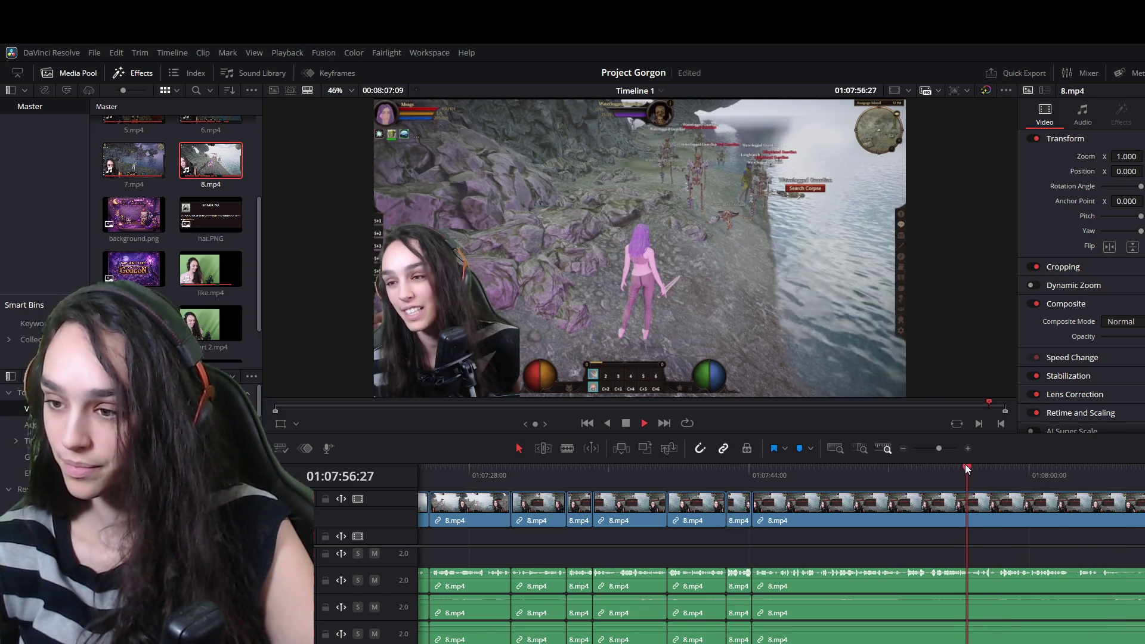
key("space")
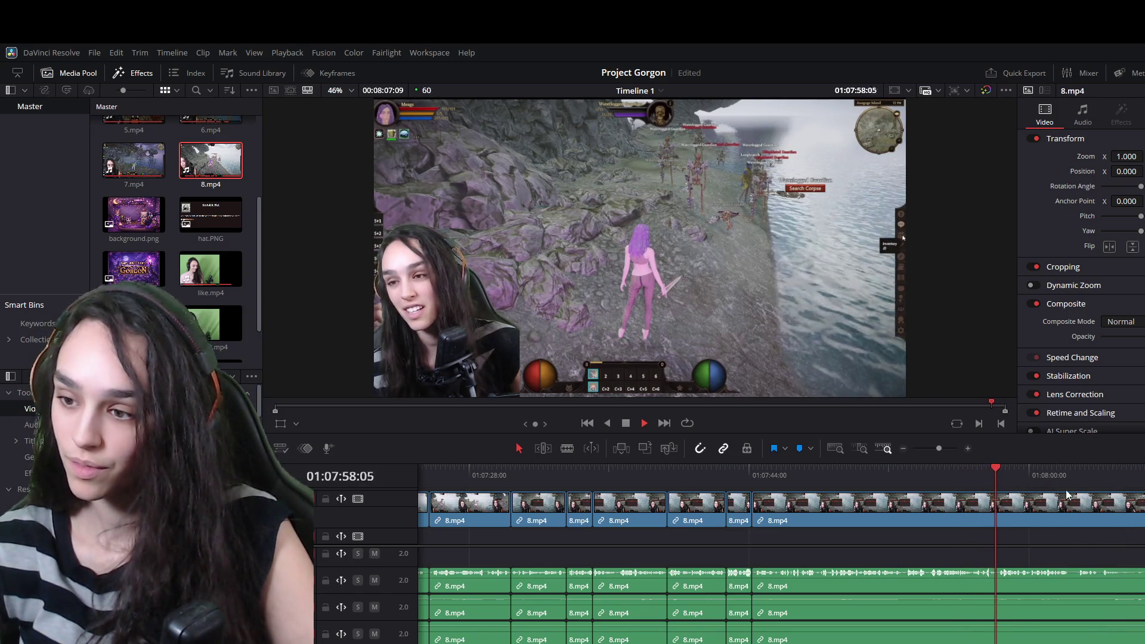
key("space")
key("shift+]")
left_click(957, 551)
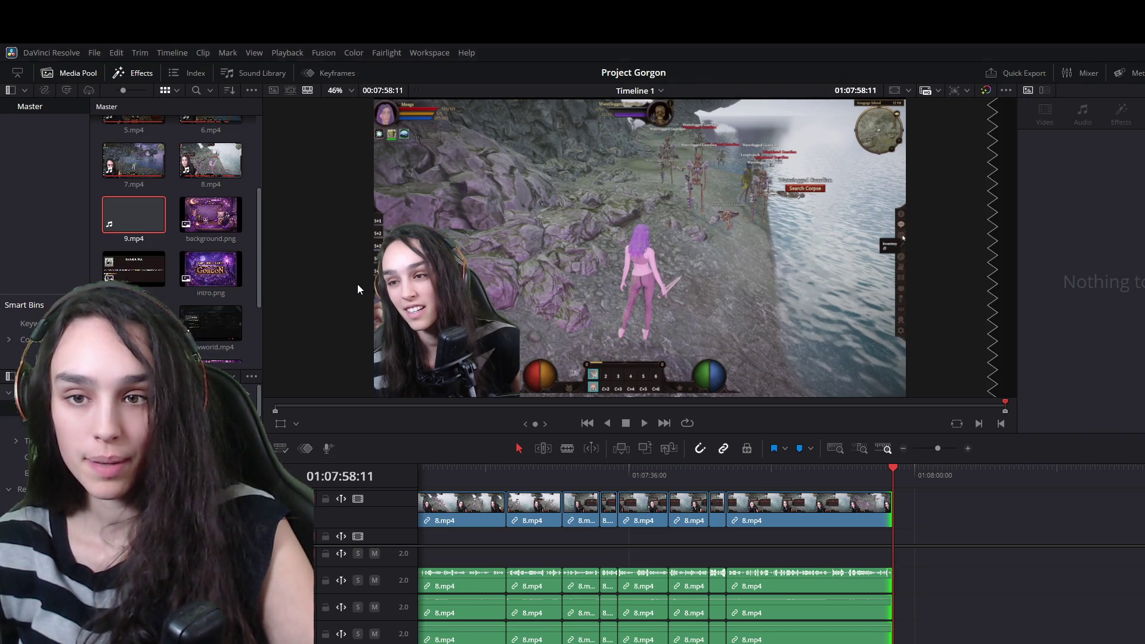
left_click_drag(155, 226, 910, 507)
Step: Trim the opening of 9.mp4 and delete the gap so it sits flush after the last 8.mp4 piece
key("space")
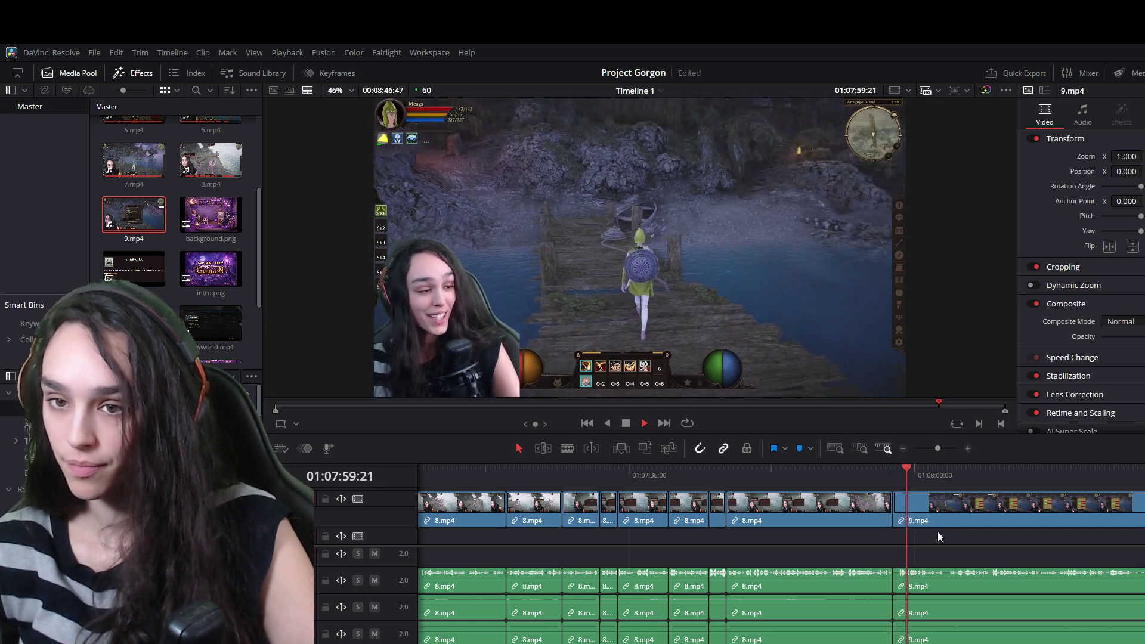
key("space")
scroll(905, 565, "up", 3)
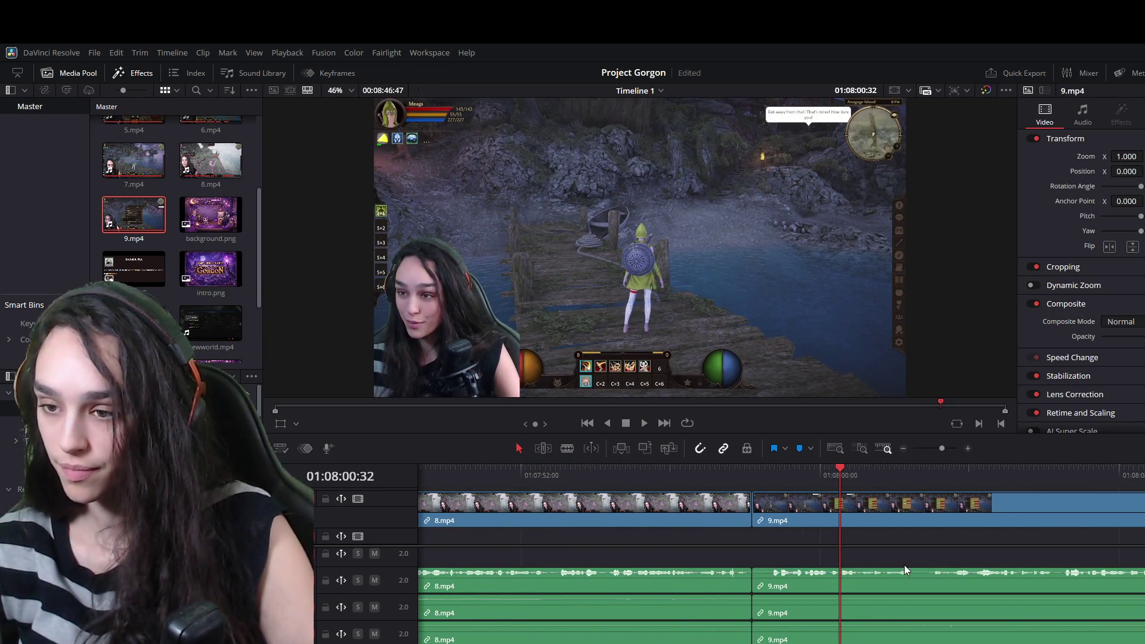
left_click_drag(779, 472, 770, 470)
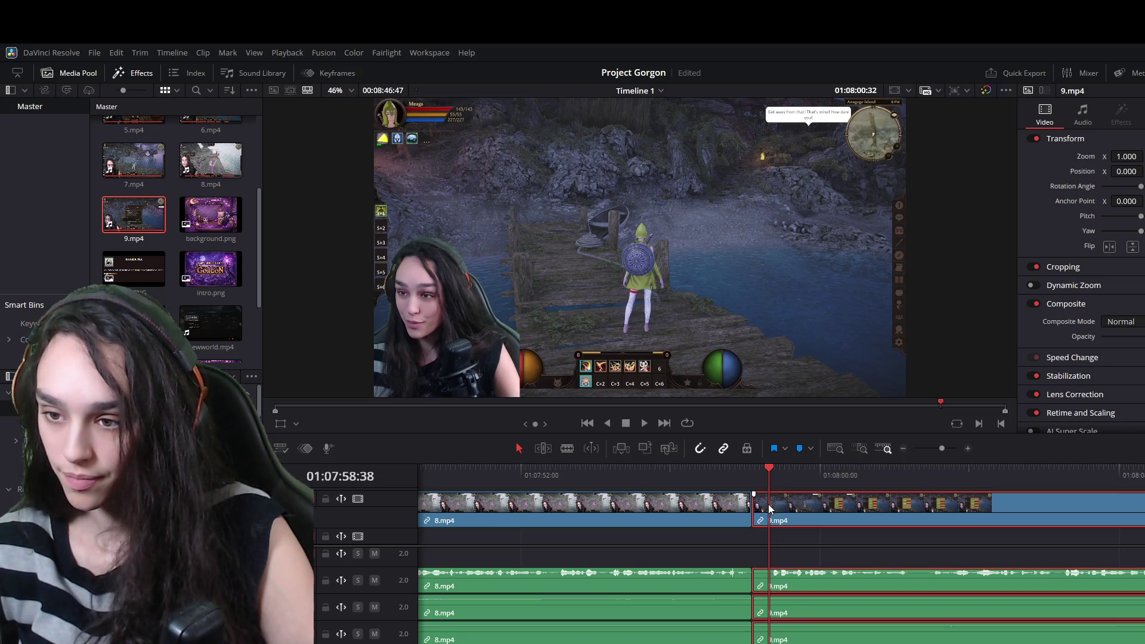
left_click_drag(755, 510, 770, 511)
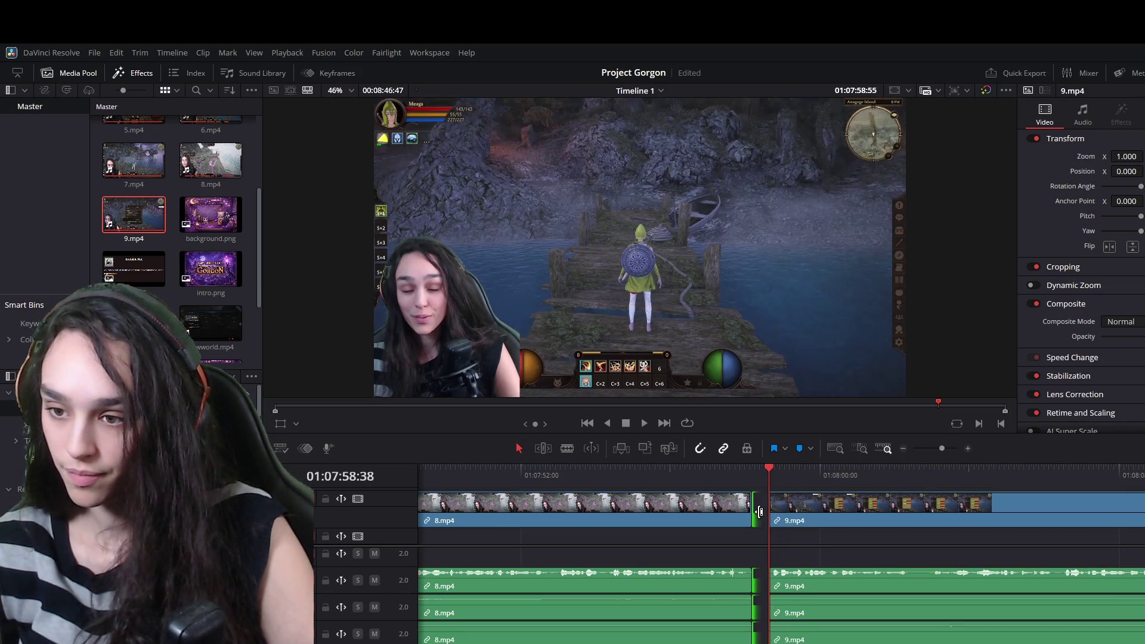
left_click_drag(773, 510, 785, 510)
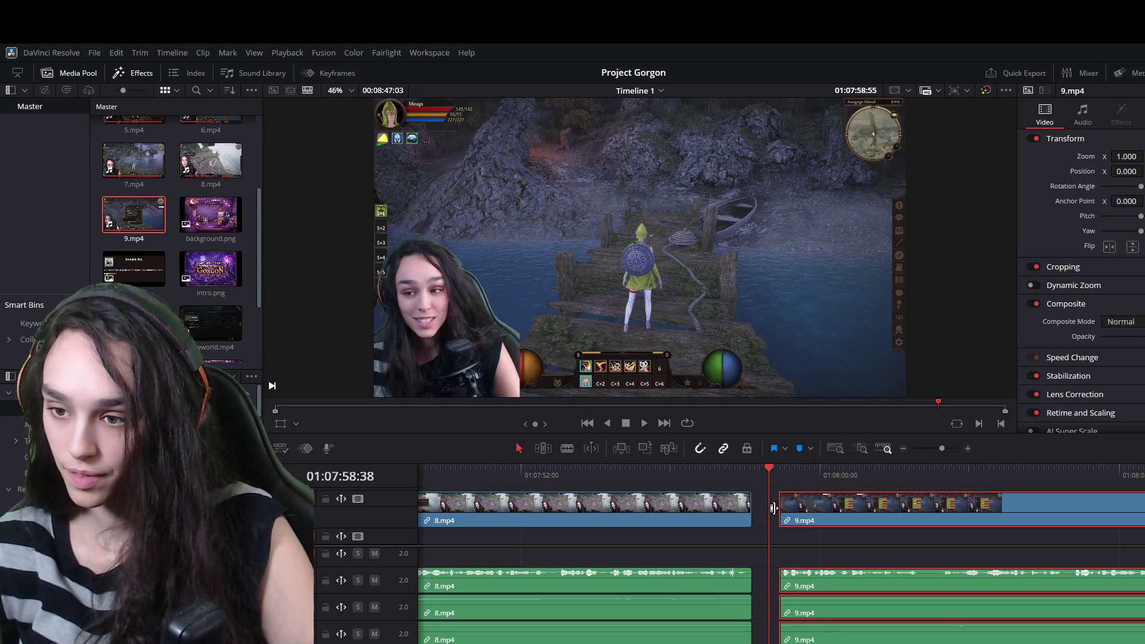
left_click(764, 513)
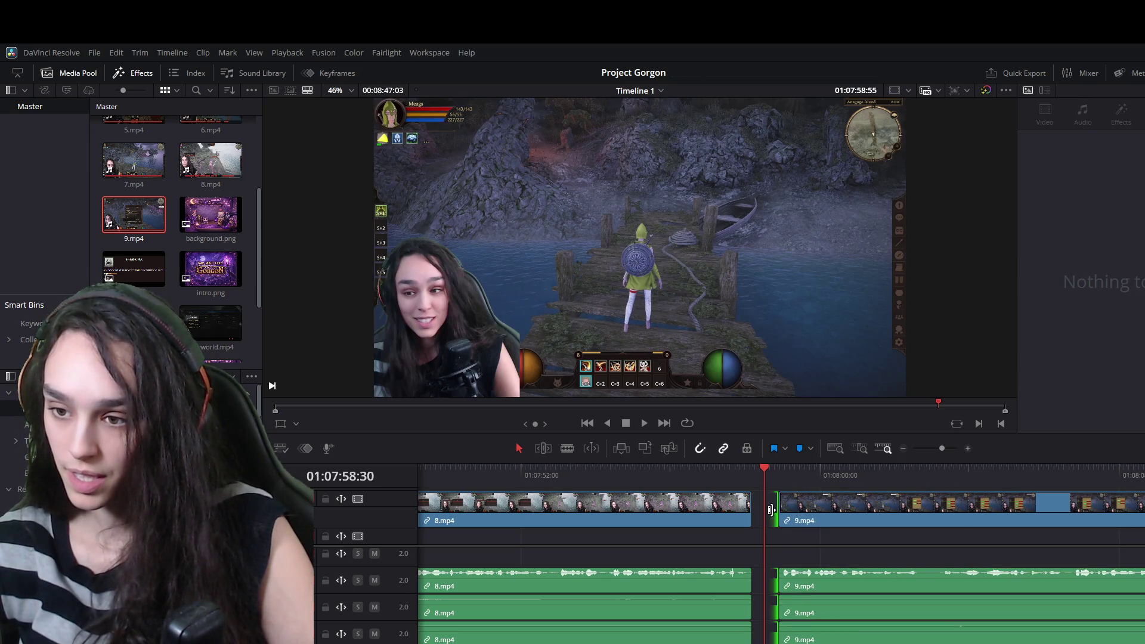
key("Delete")
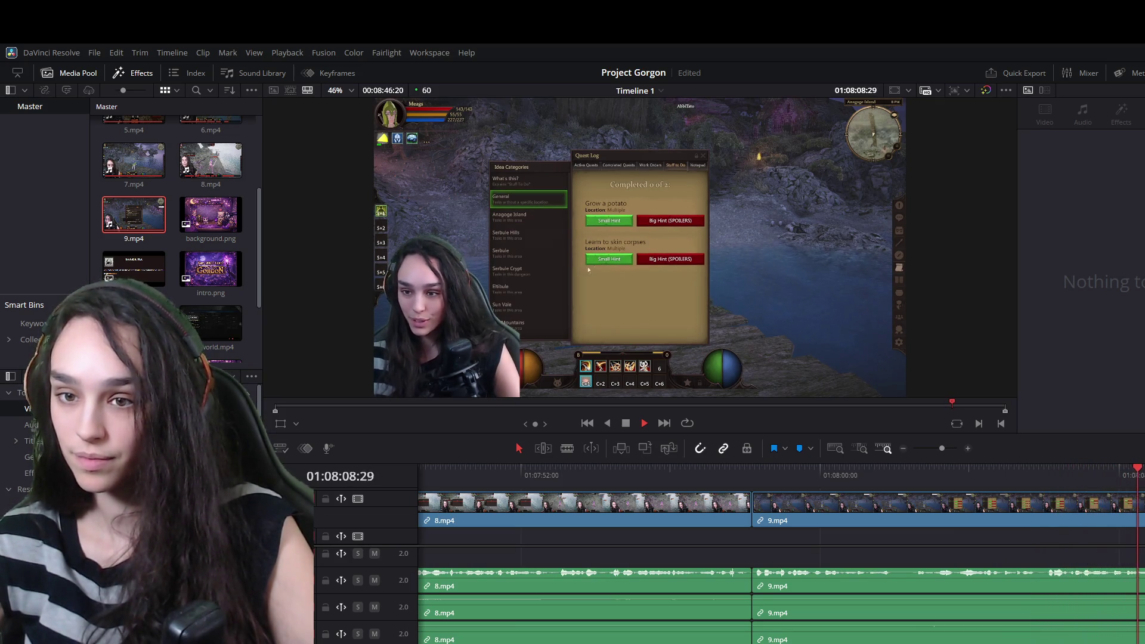
scroll(1048, 595, "down", 2)
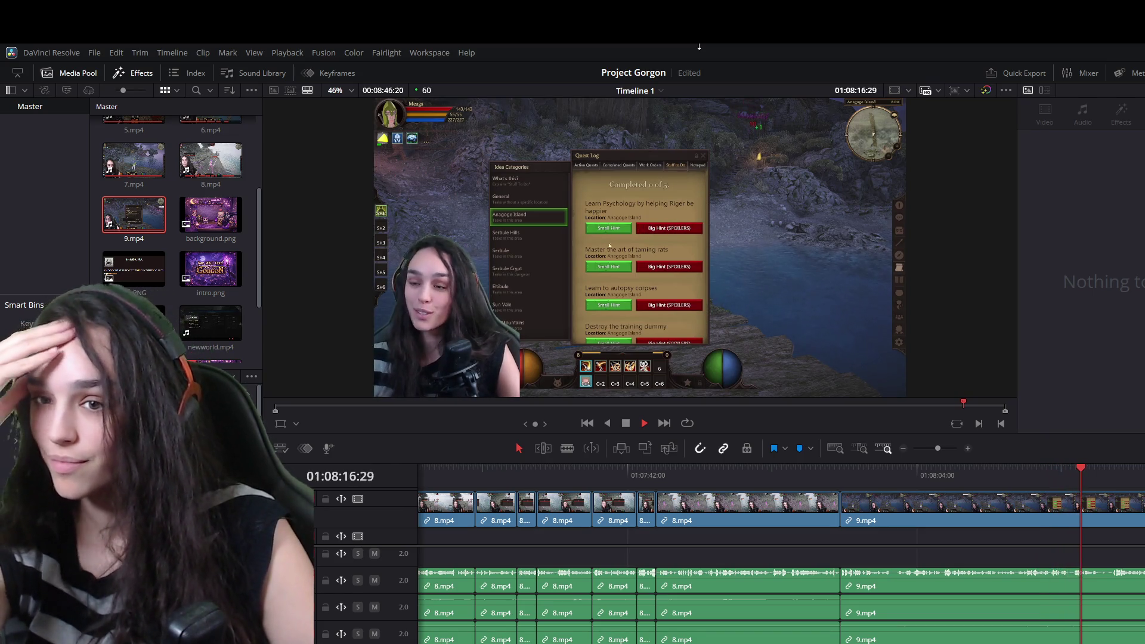
scroll(731, 465, "up", 3)
key("space")
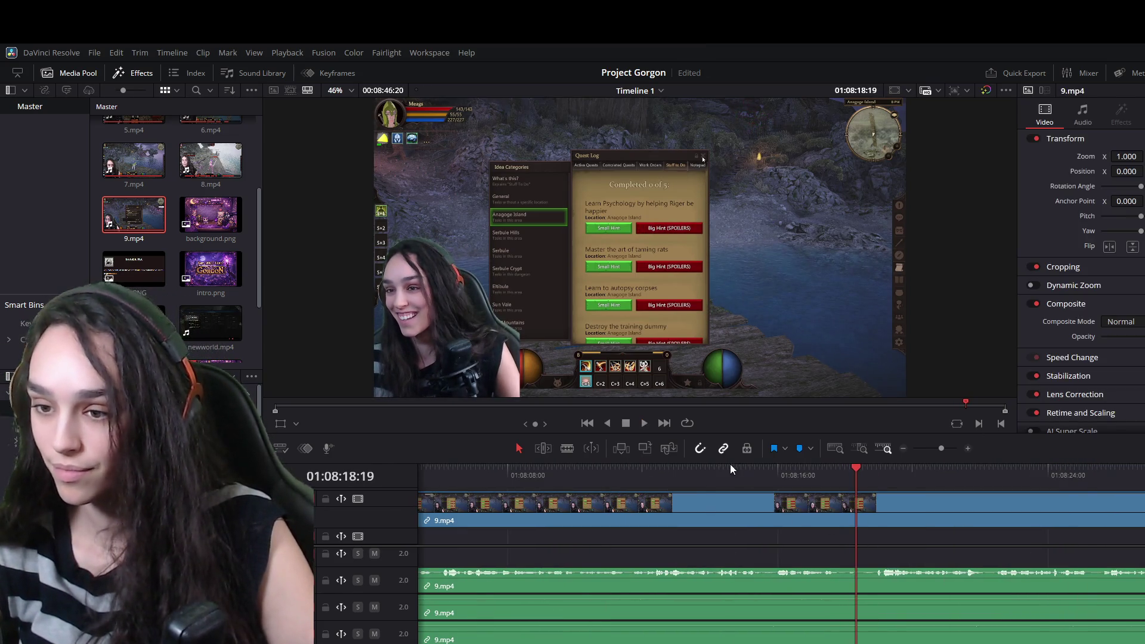
left_click(714, 474)
key("space")
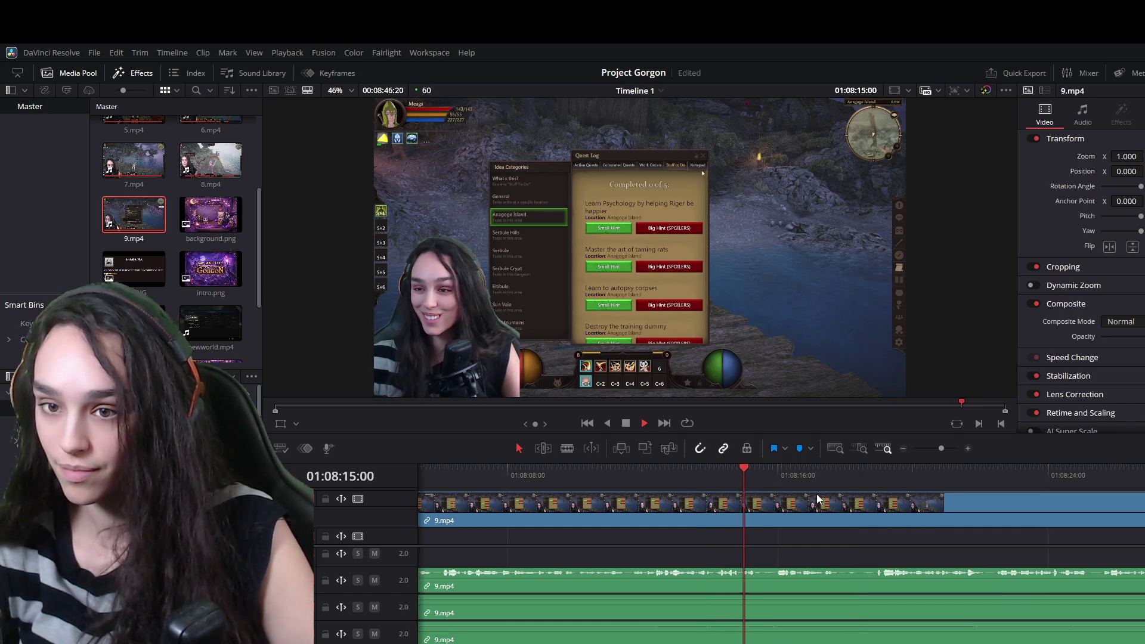
left_click(825, 471)
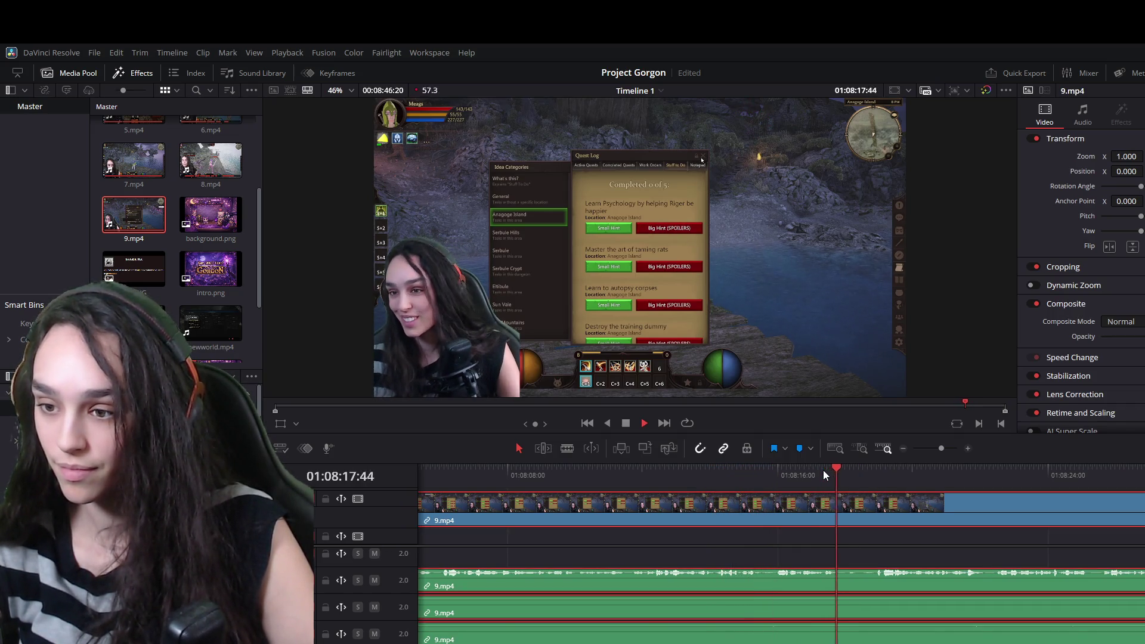